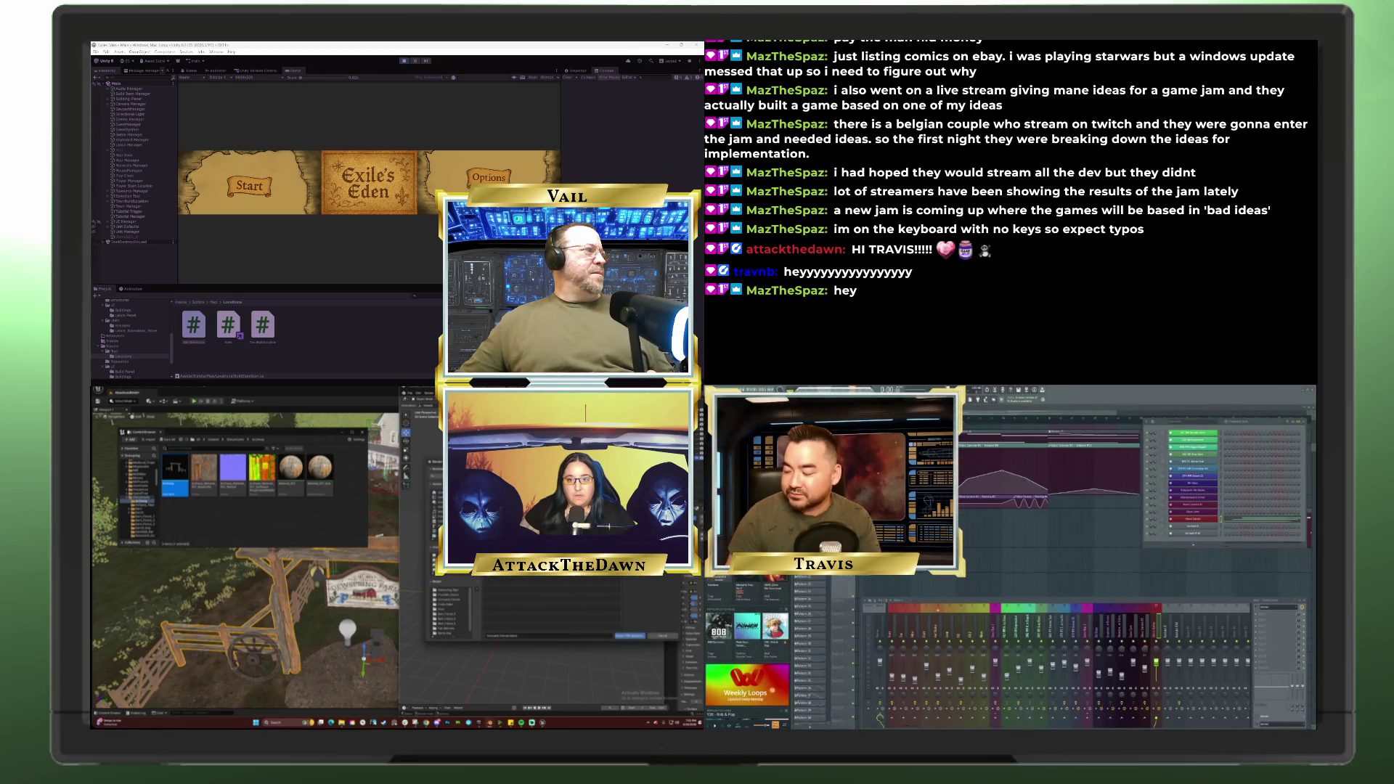
Step: Finish importing the fence model into the Exile's Eden project
click(627, 636)
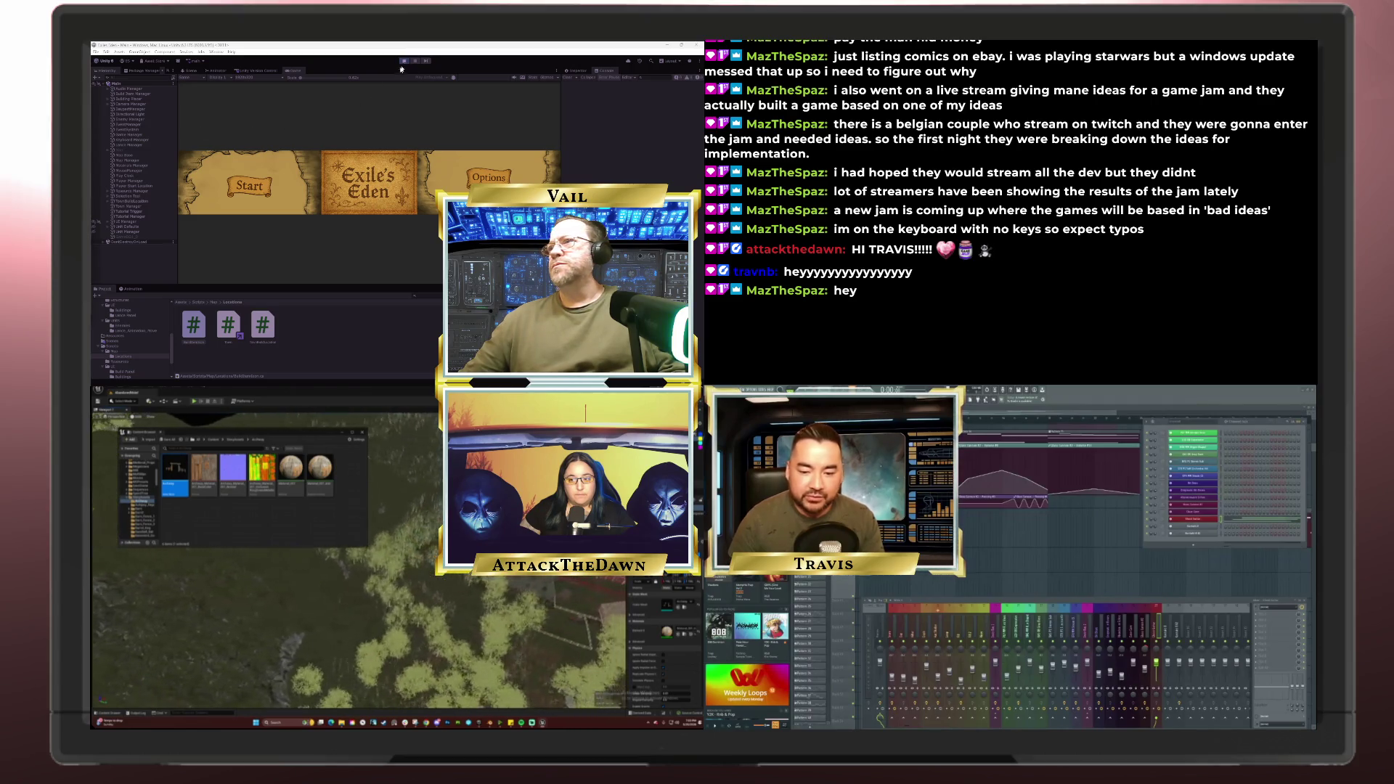
Step: Start a new game, get past the king's dialogue and the lance's unit details, then open the build menu
click(255, 193)
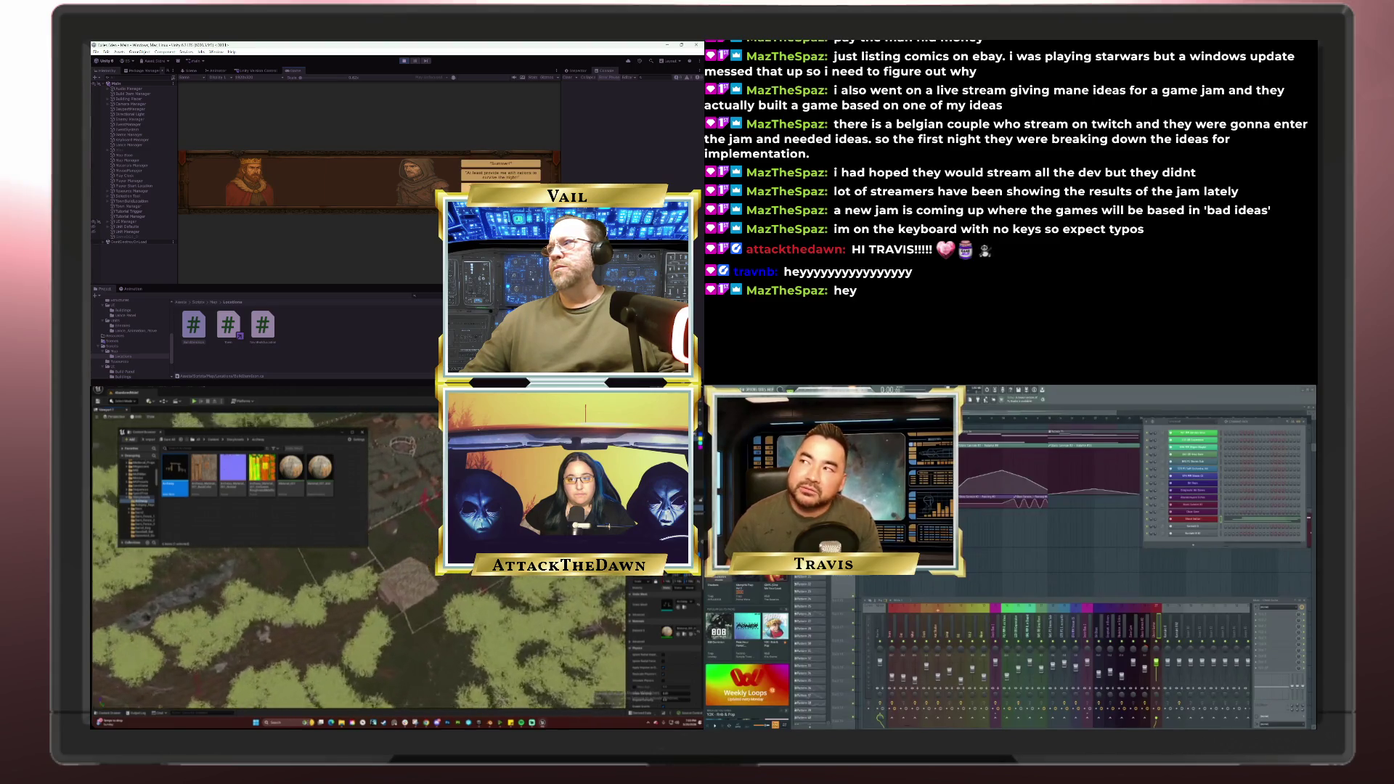
click(500, 182)
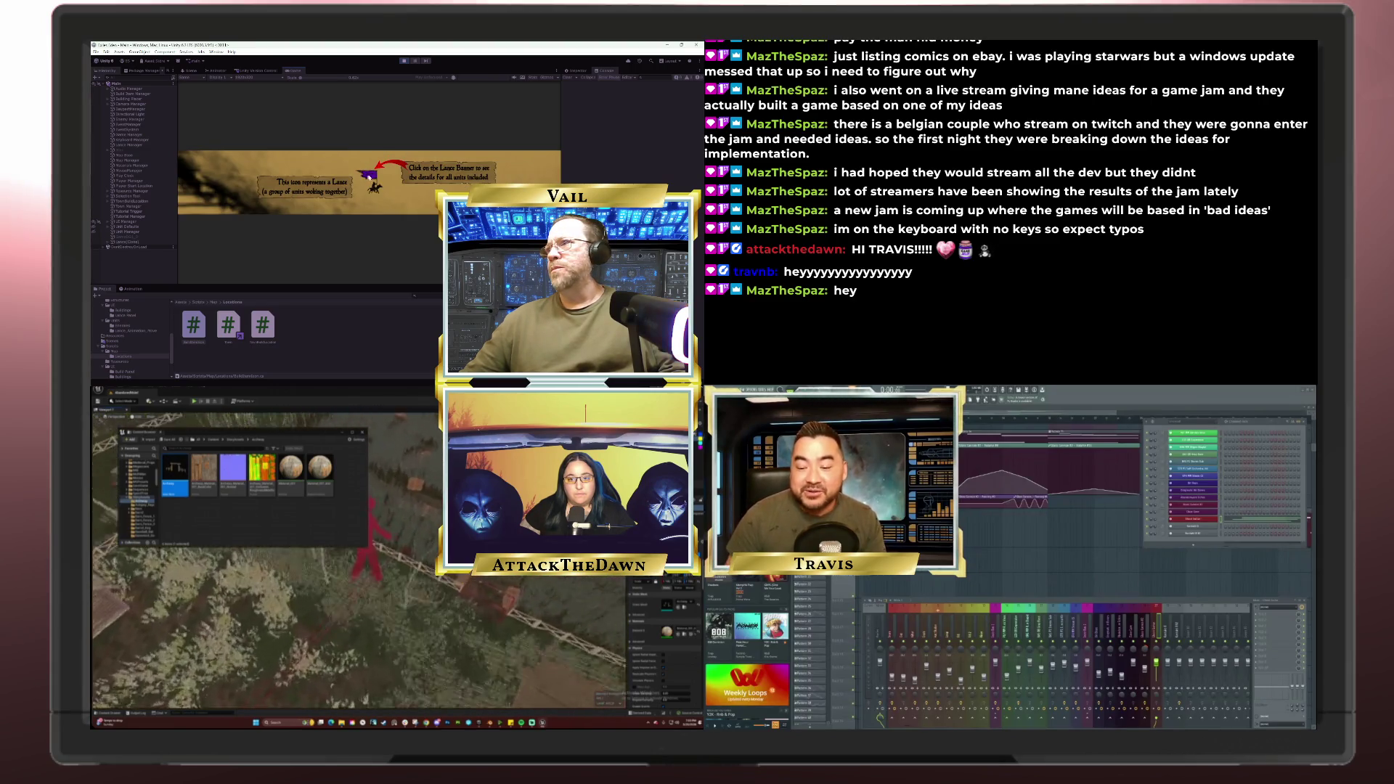
click(368, 175)
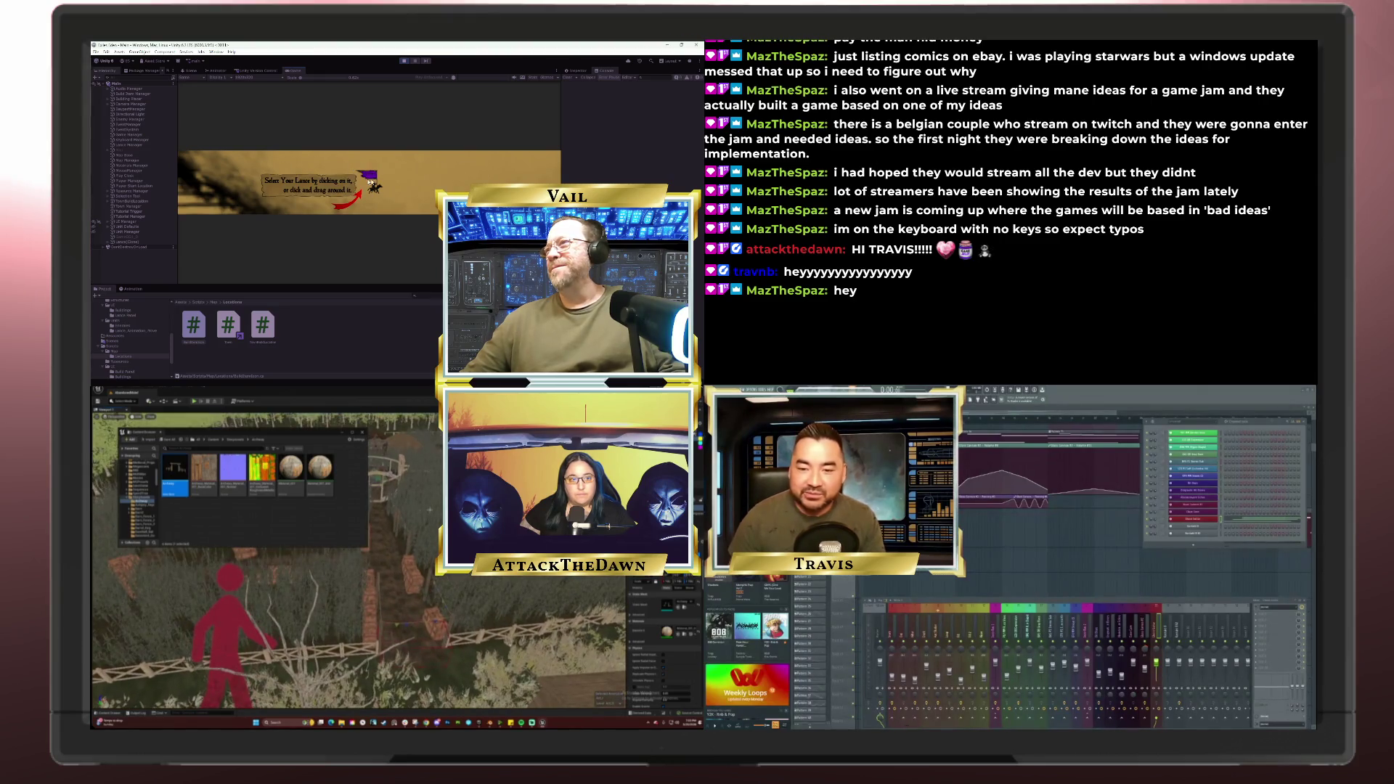
click(433, 176)
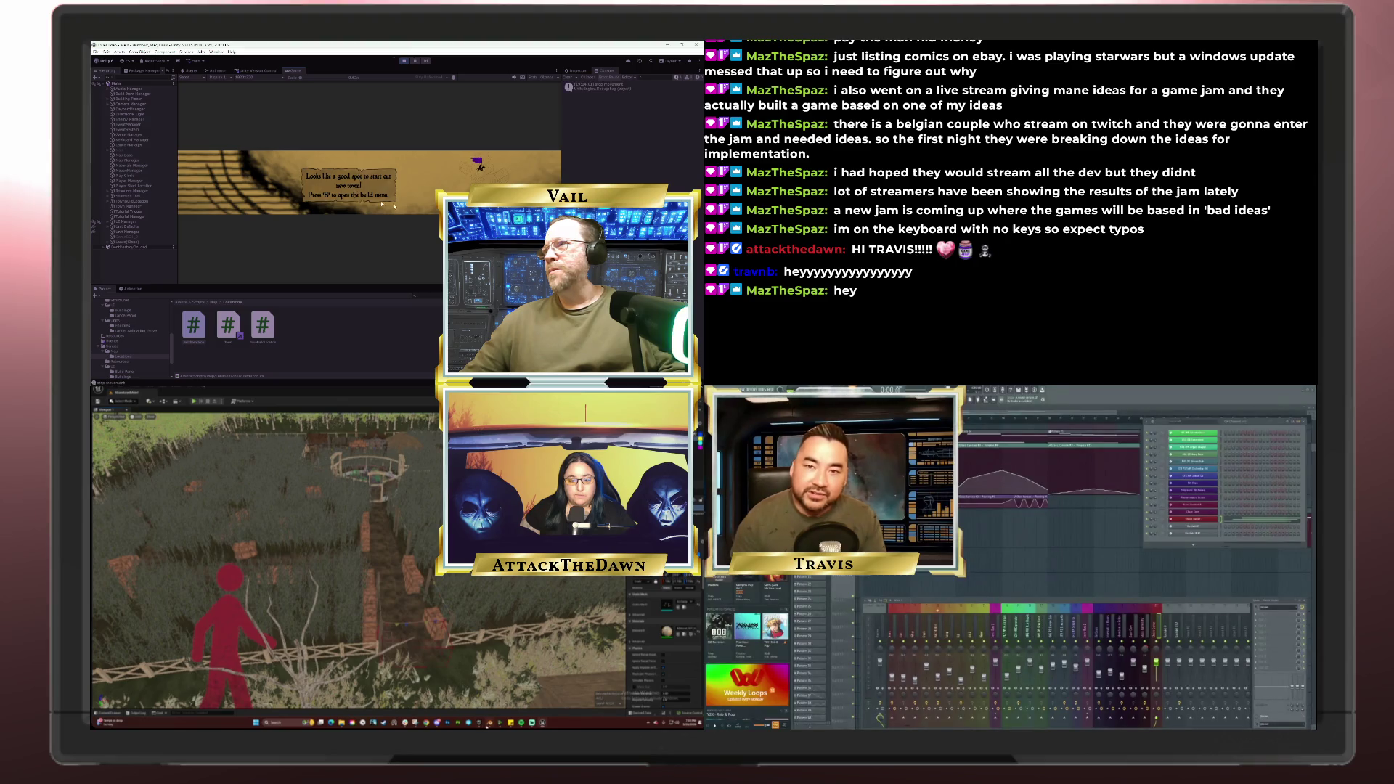
key(b)
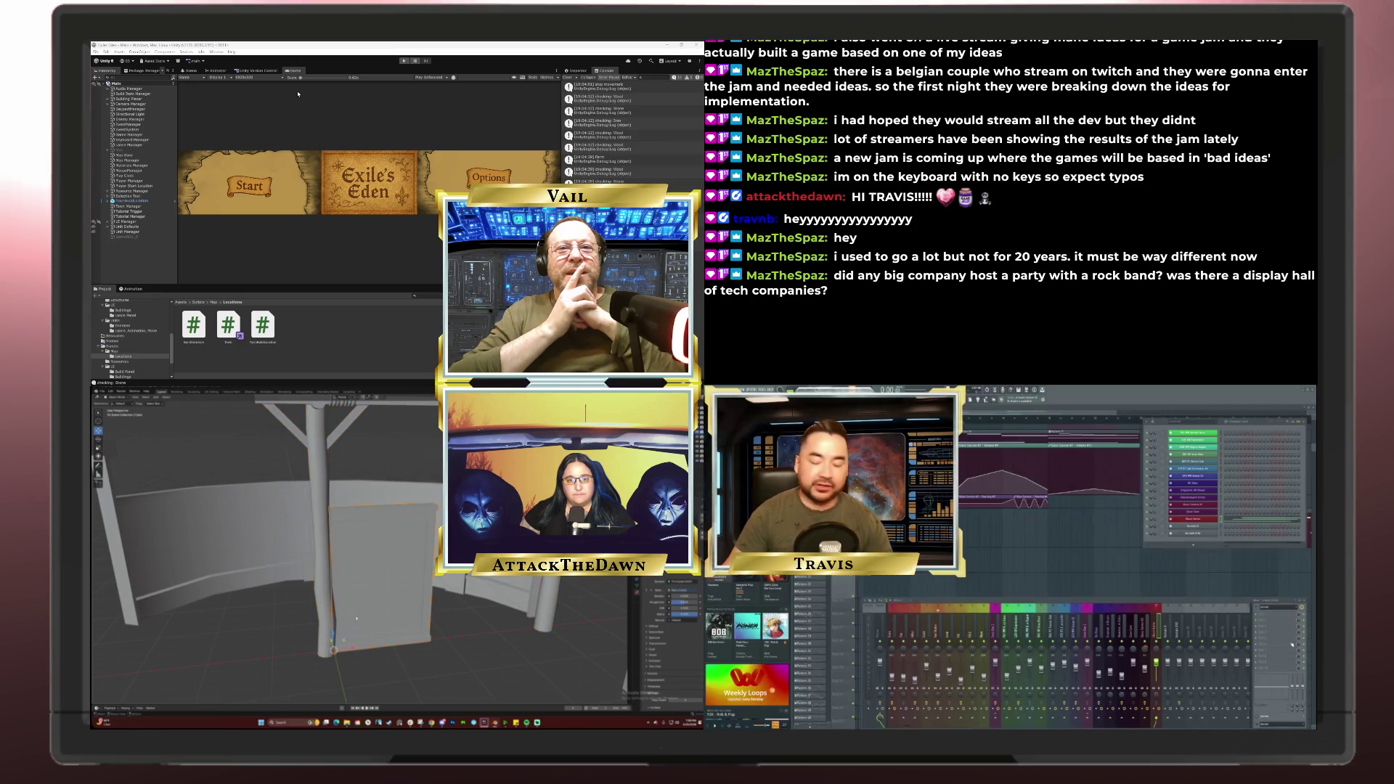
Step: Zoom the Blender viewport in on the signpost and its crossed signboard
scroll(341, 624, up, 5)
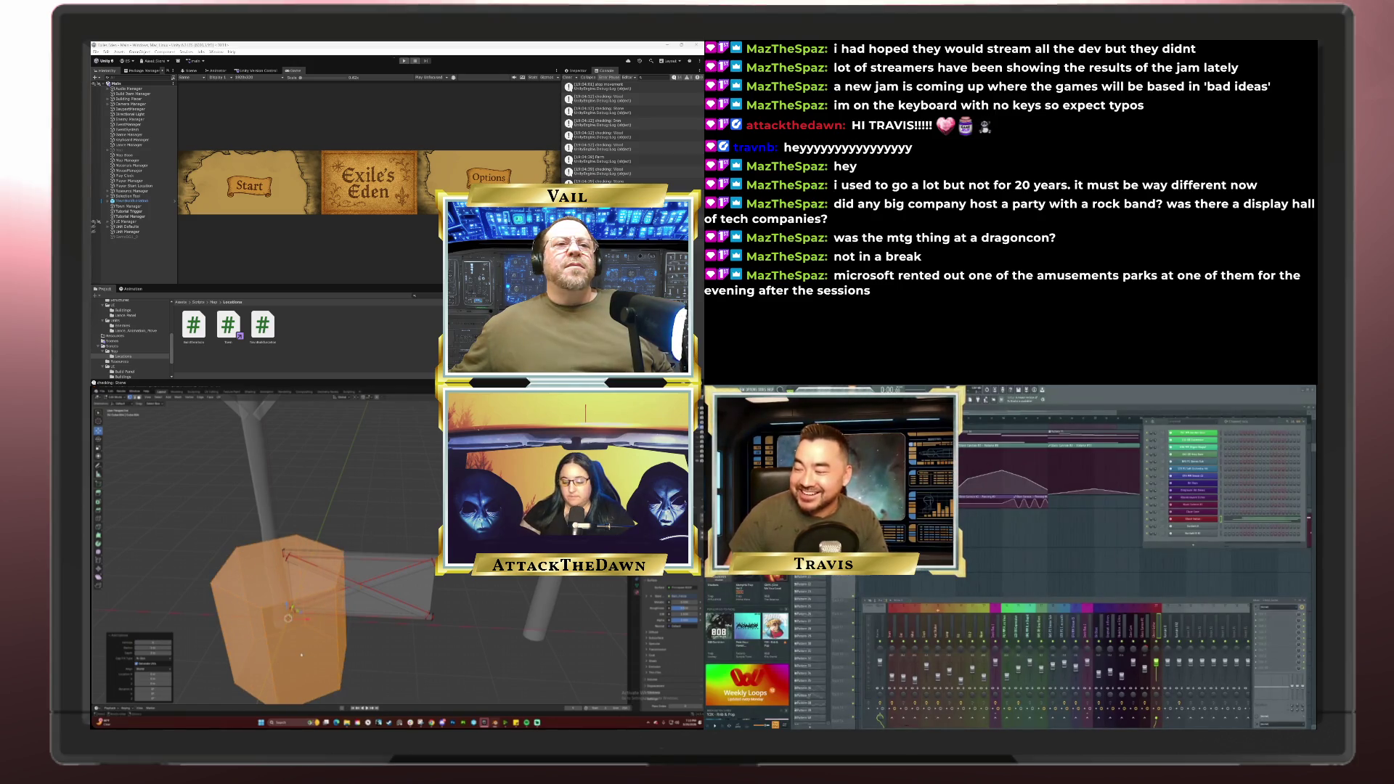
Step: Scale the new hexagonal cylinder down twice to a thin post size
key(s)
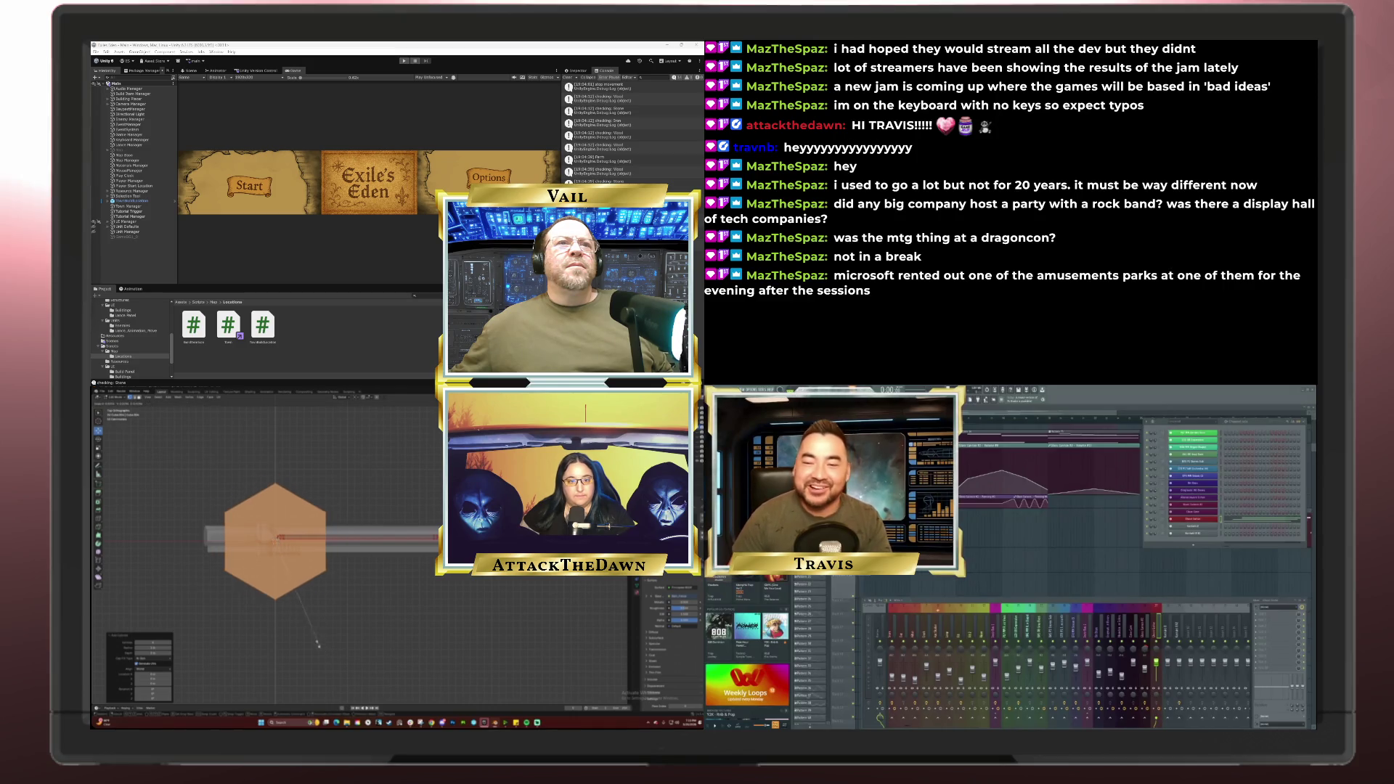
click(276, 559)
scroll(435, 672, up, 3)
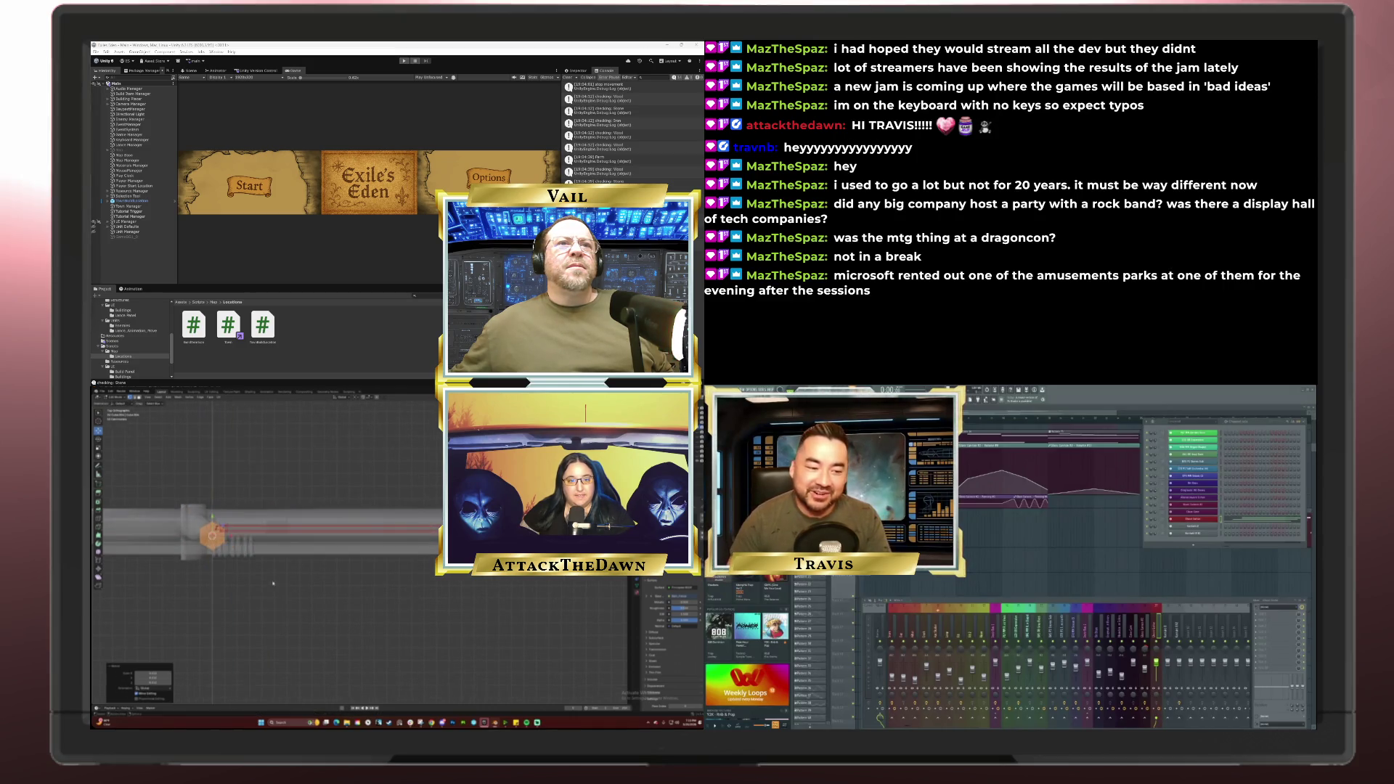
key(s)
click(418, 653)
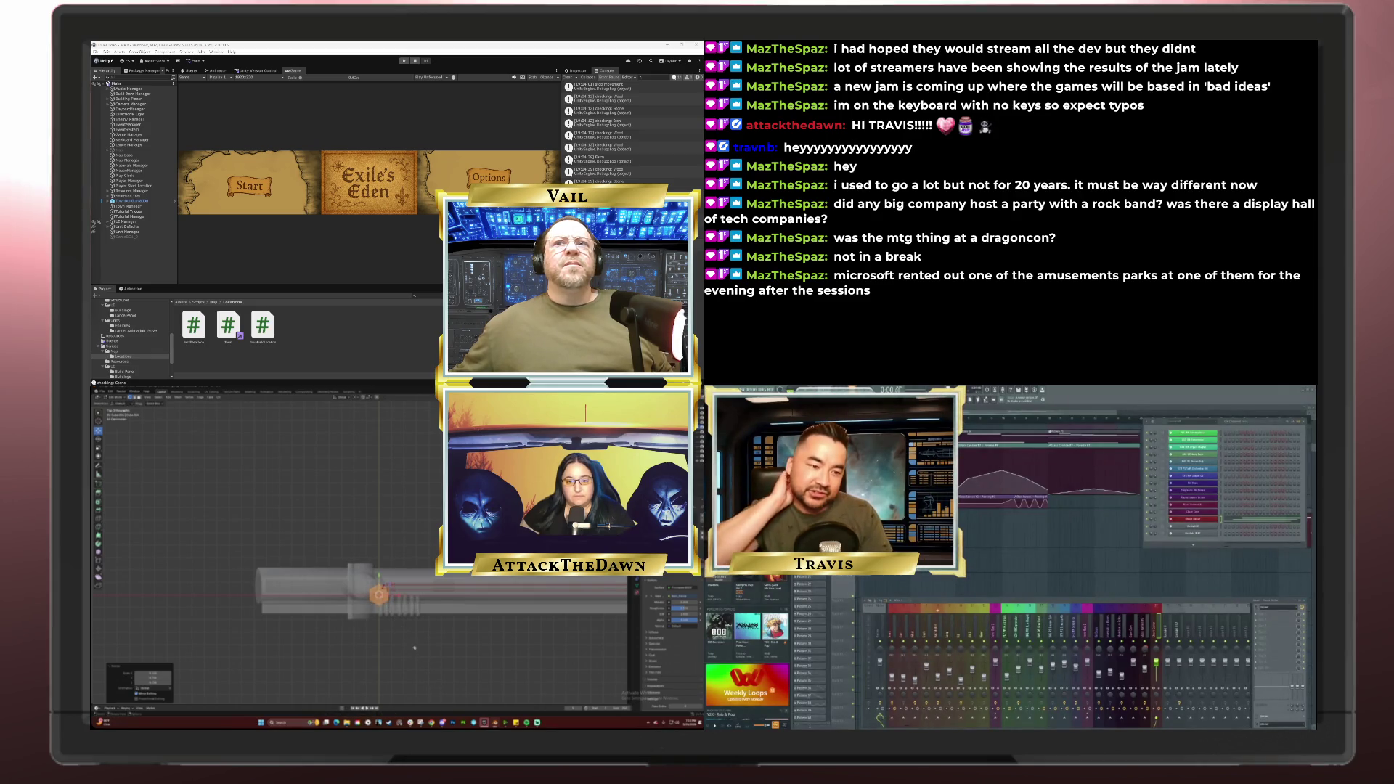
Step: Move the thin post along Y and X to the board's corner and rotate it upright
key(g)
key(y)
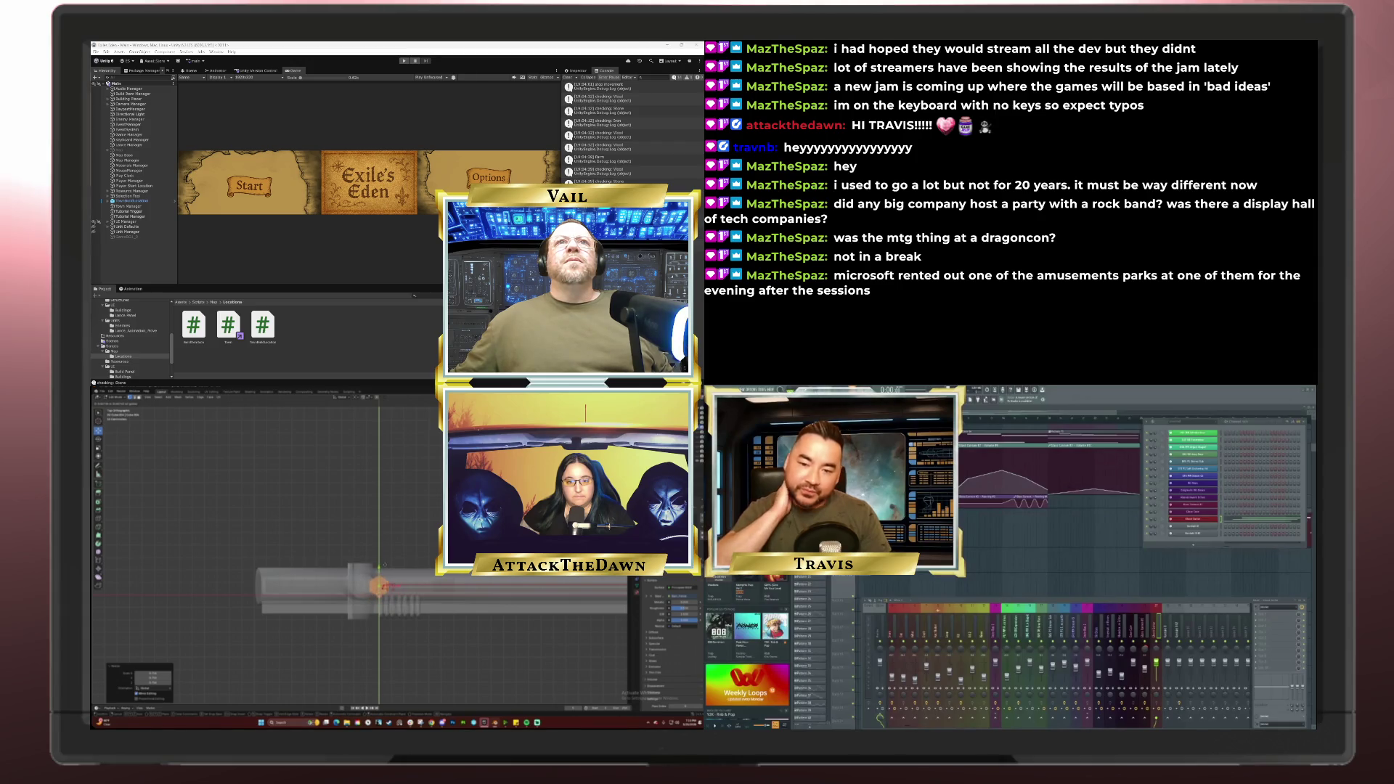
click(384, 564)
key(g)
key(x)
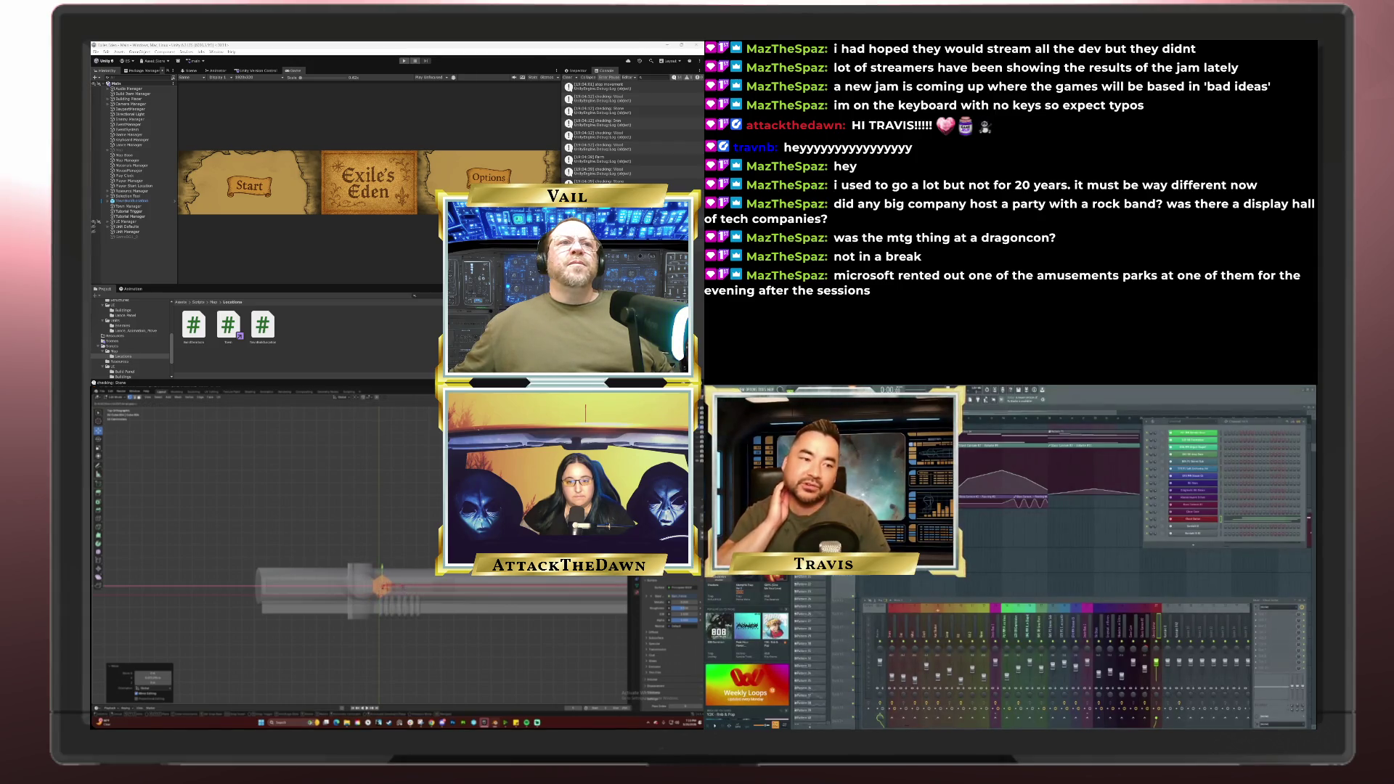
click(407, 589)
key(r)
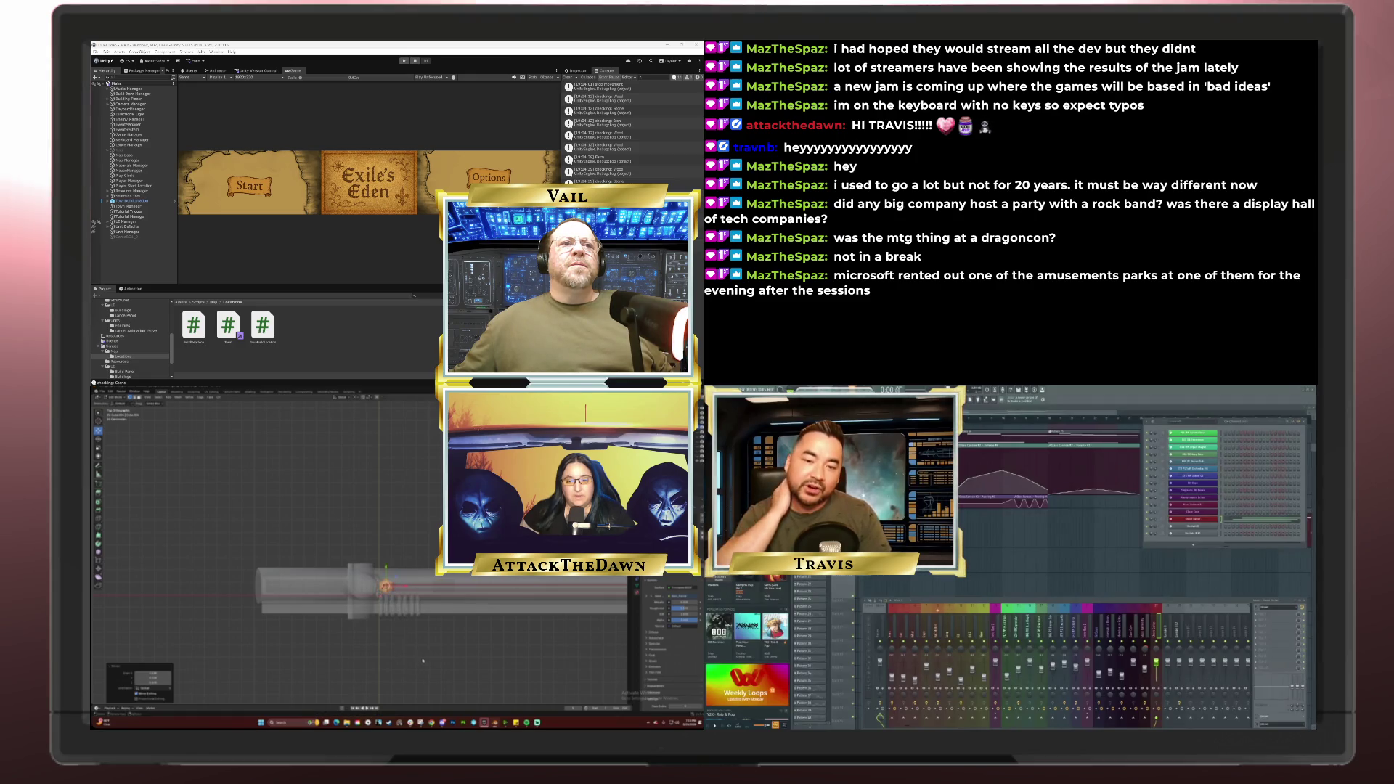
click(407, 661)
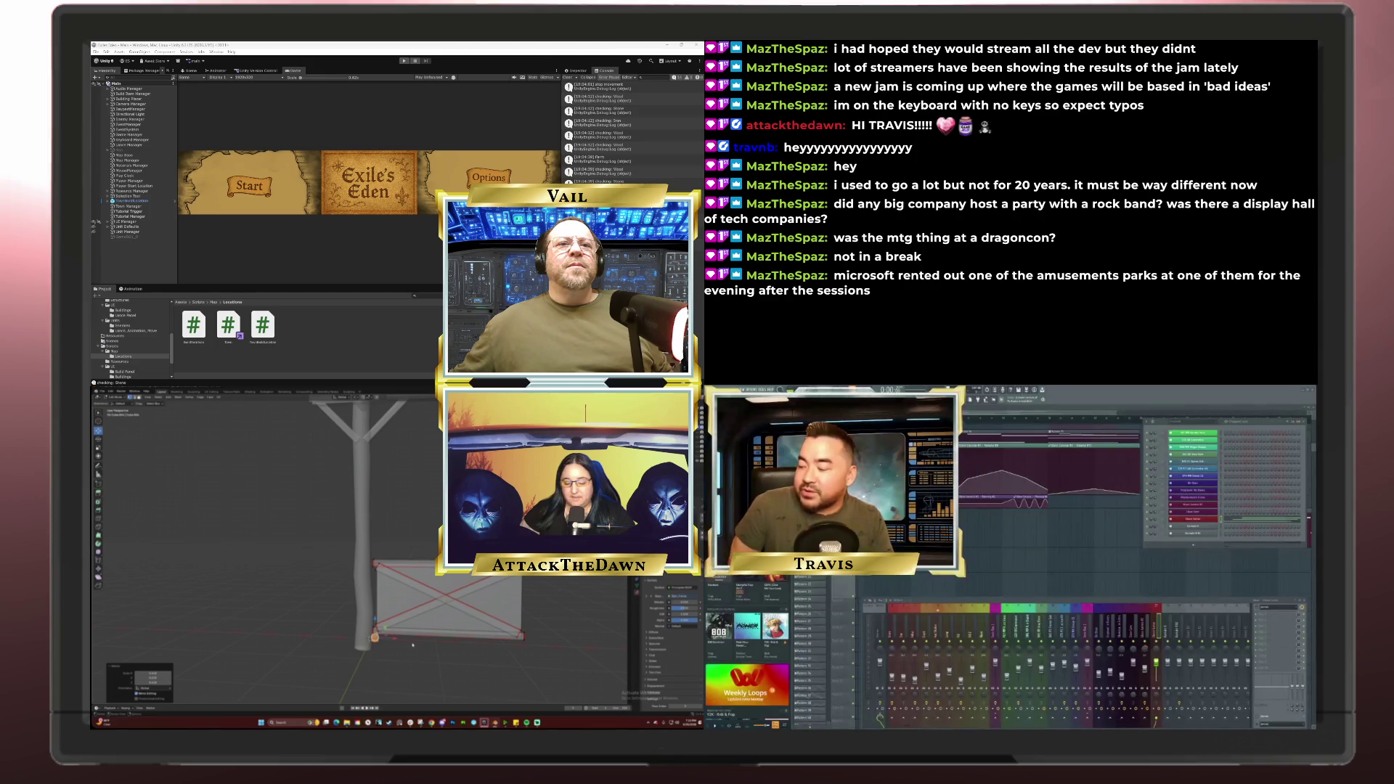
Step: In front orthographic view, stretch the post along Z and raise it vertically
key(KP_1)
key(s)
key(z)
click(257, 535)
key(g)
key(z)
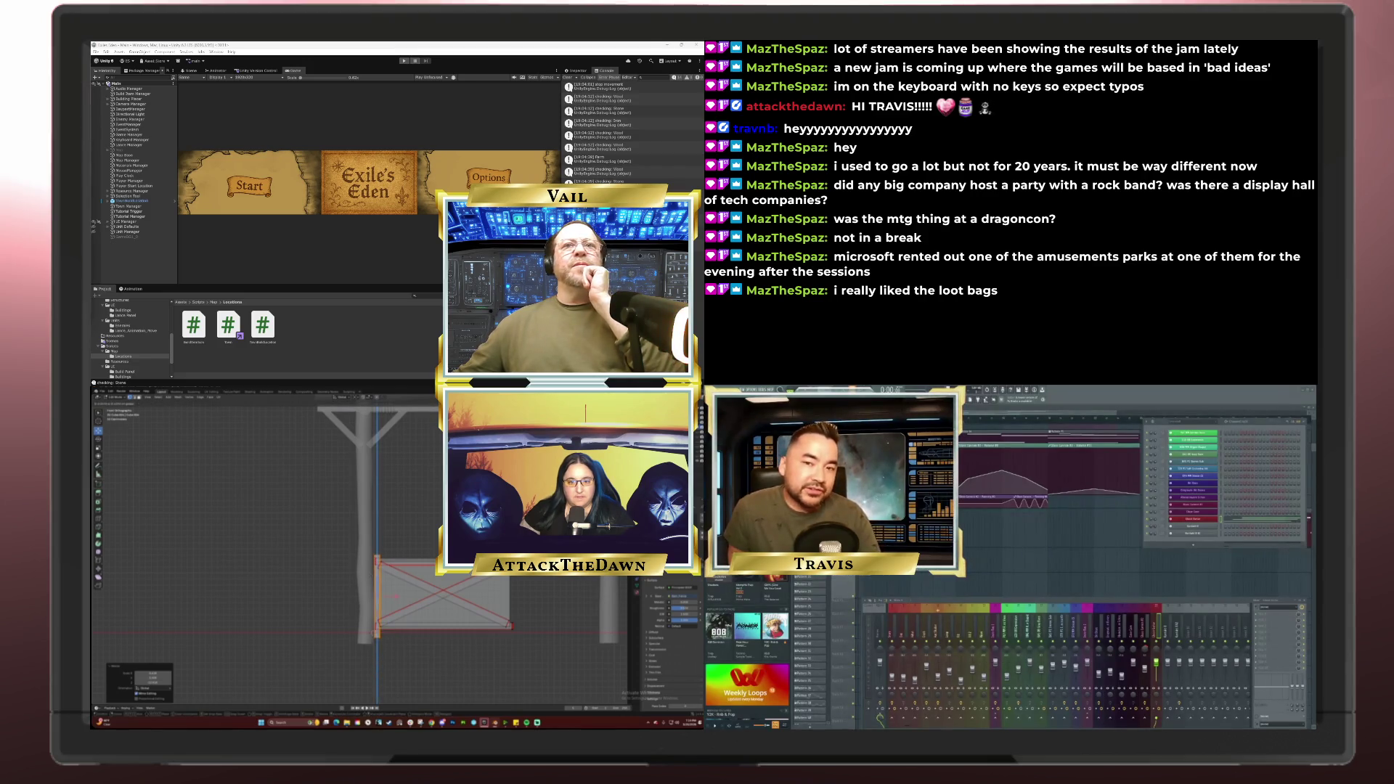
click(370, 577)
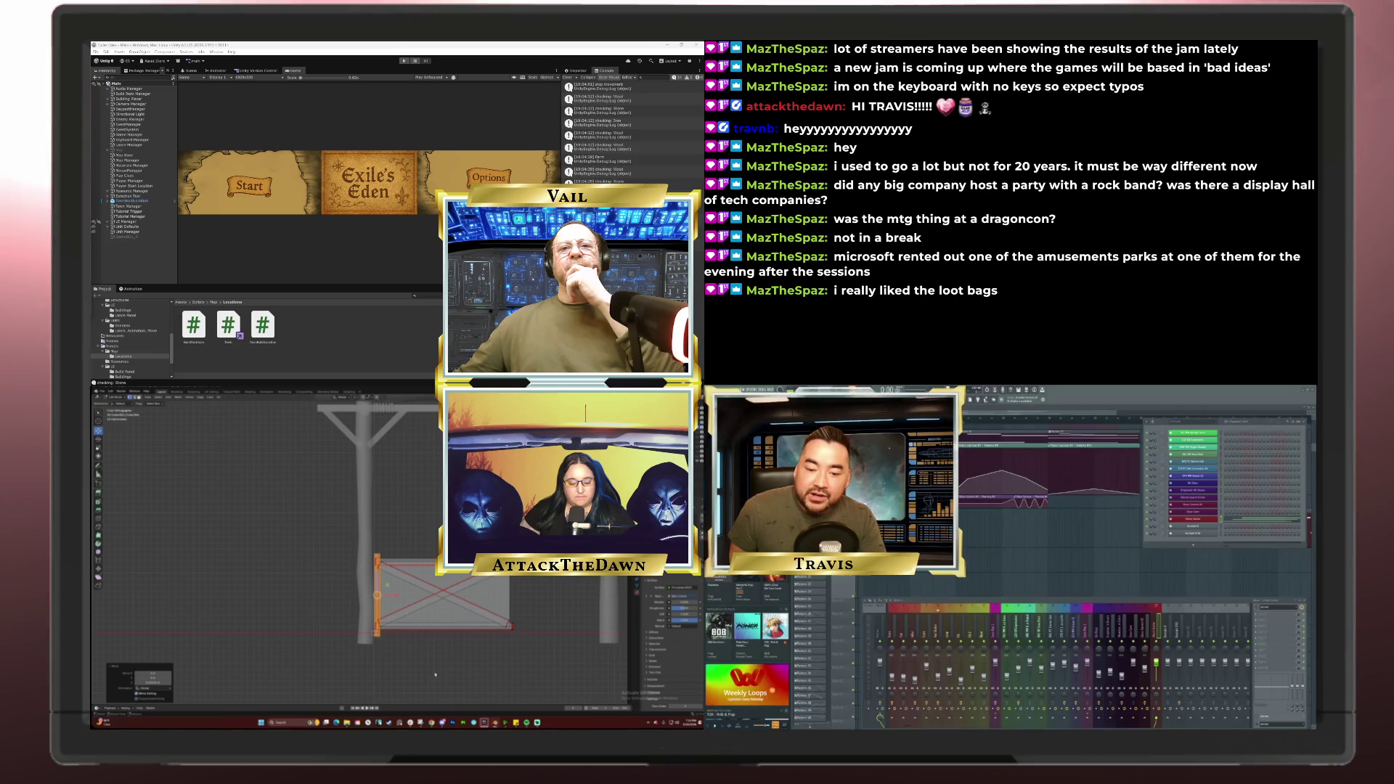
Step: Resize the post once more, then view the post and sign from an angle
key(s)
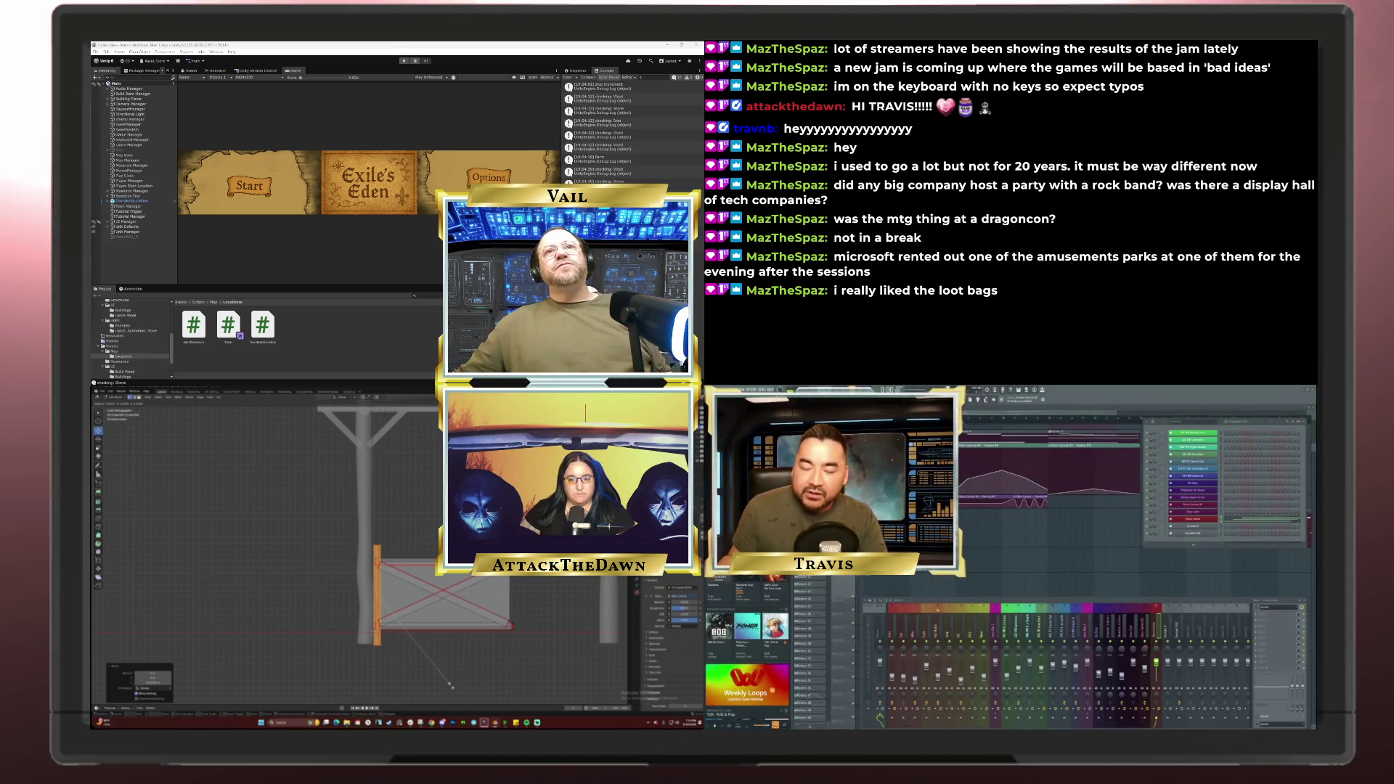
click(448, 685)
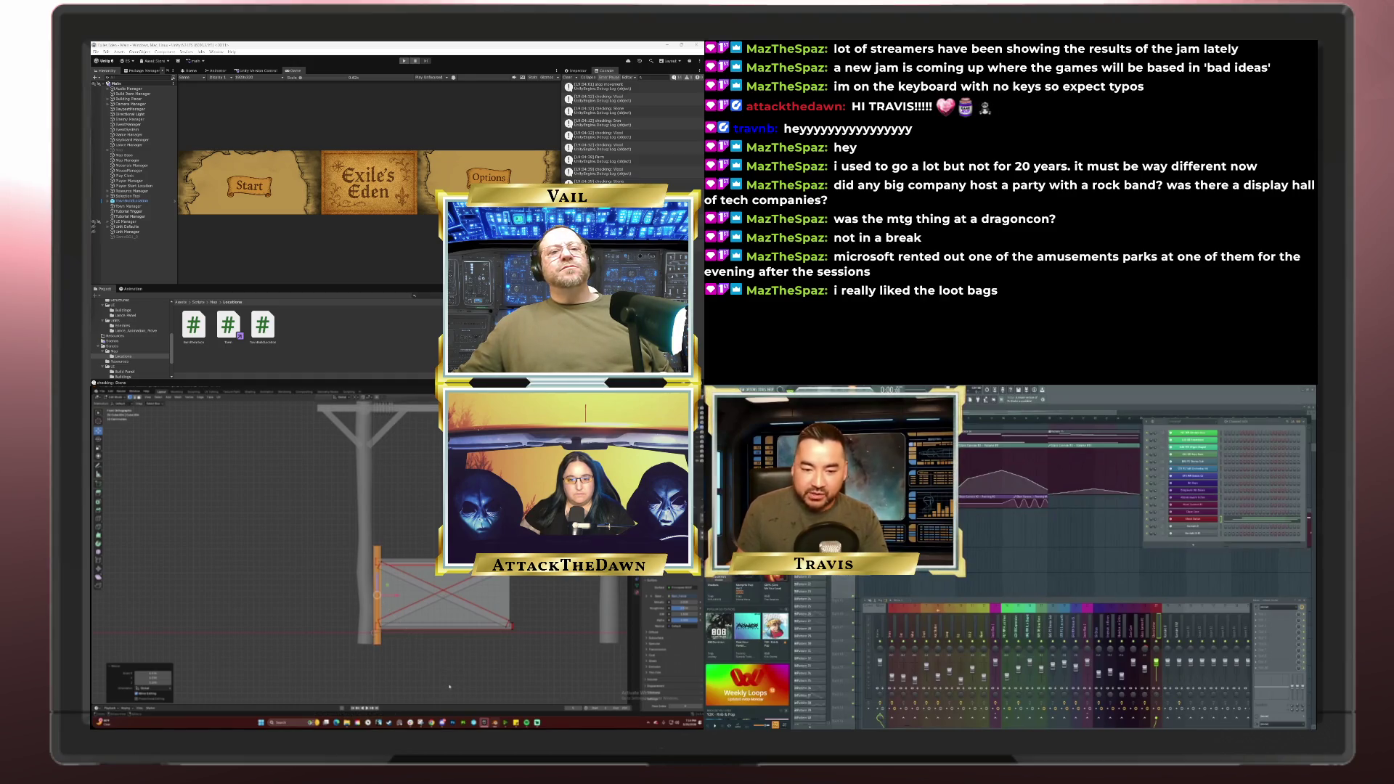
drag(397, 624, 376, 650)
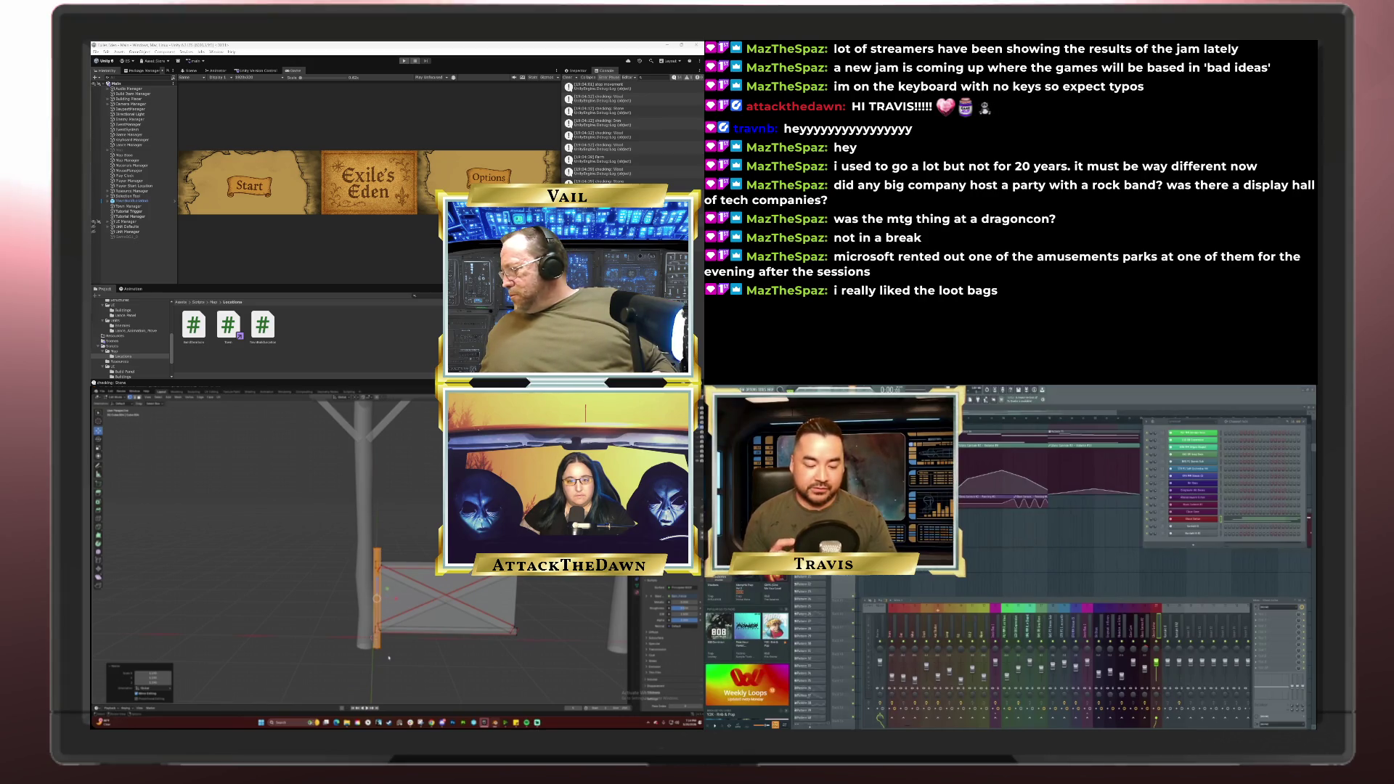
drag(376, 650, 393, 630)
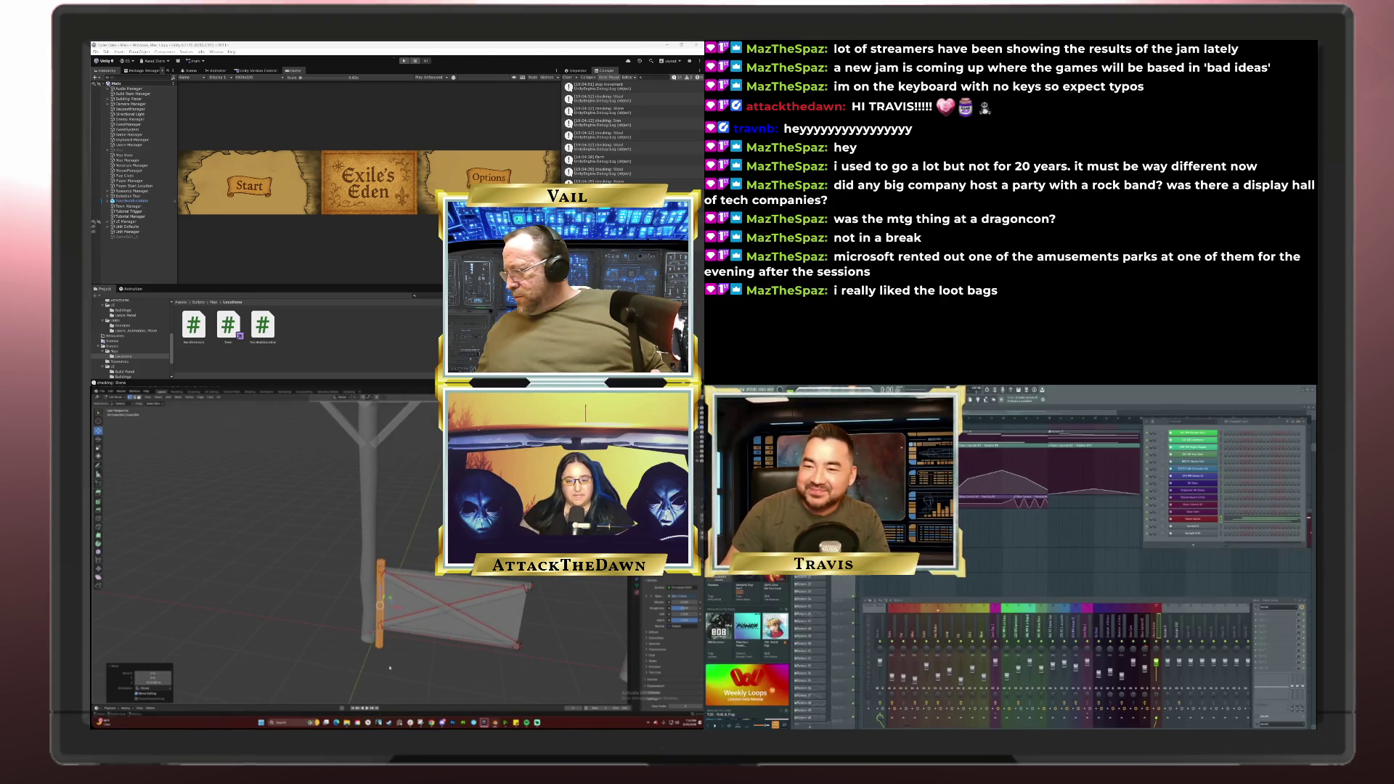
Step: Select another signpost part, move it vertically along Z, then clear the selection
click(378, 643)
key(KP_1)
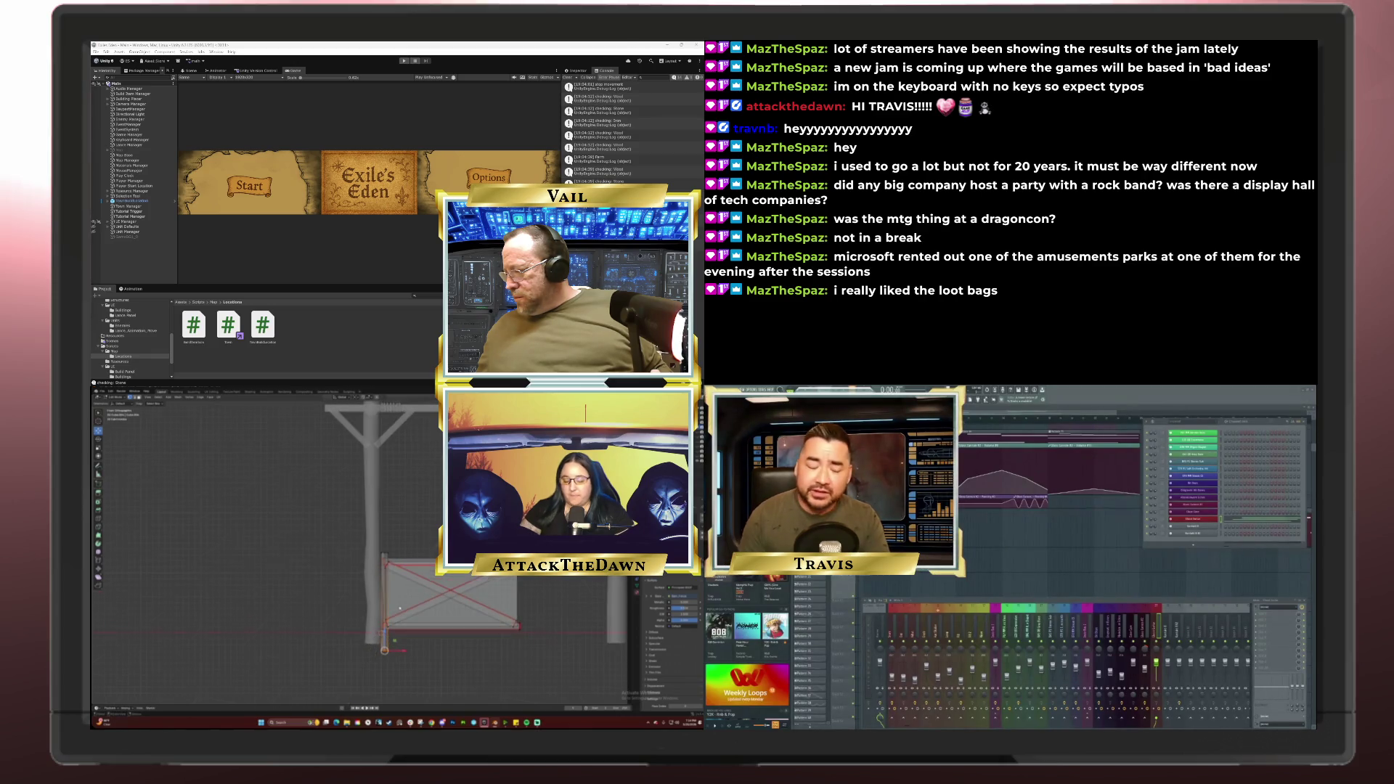
key(g)
key(z)
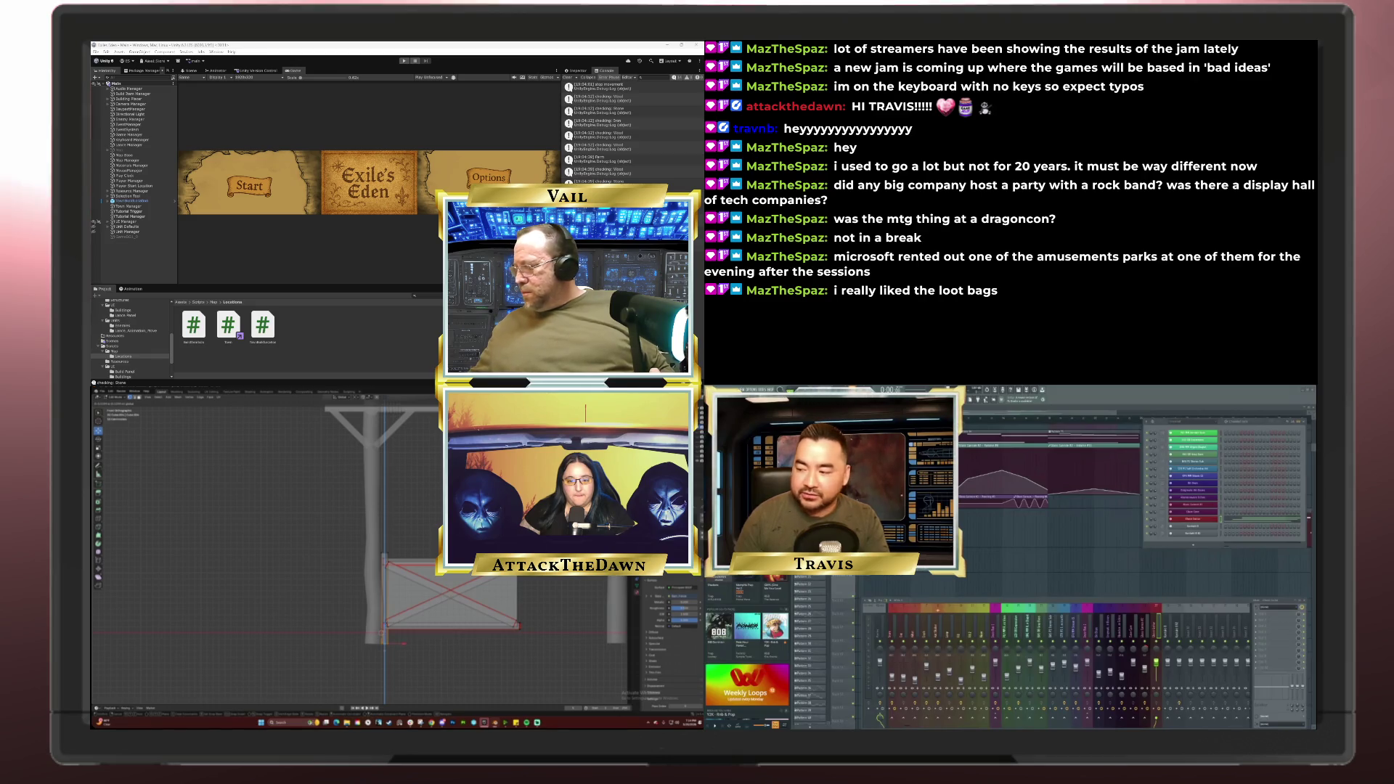
click(404, 643)
scroll(410, 624, up, 3)
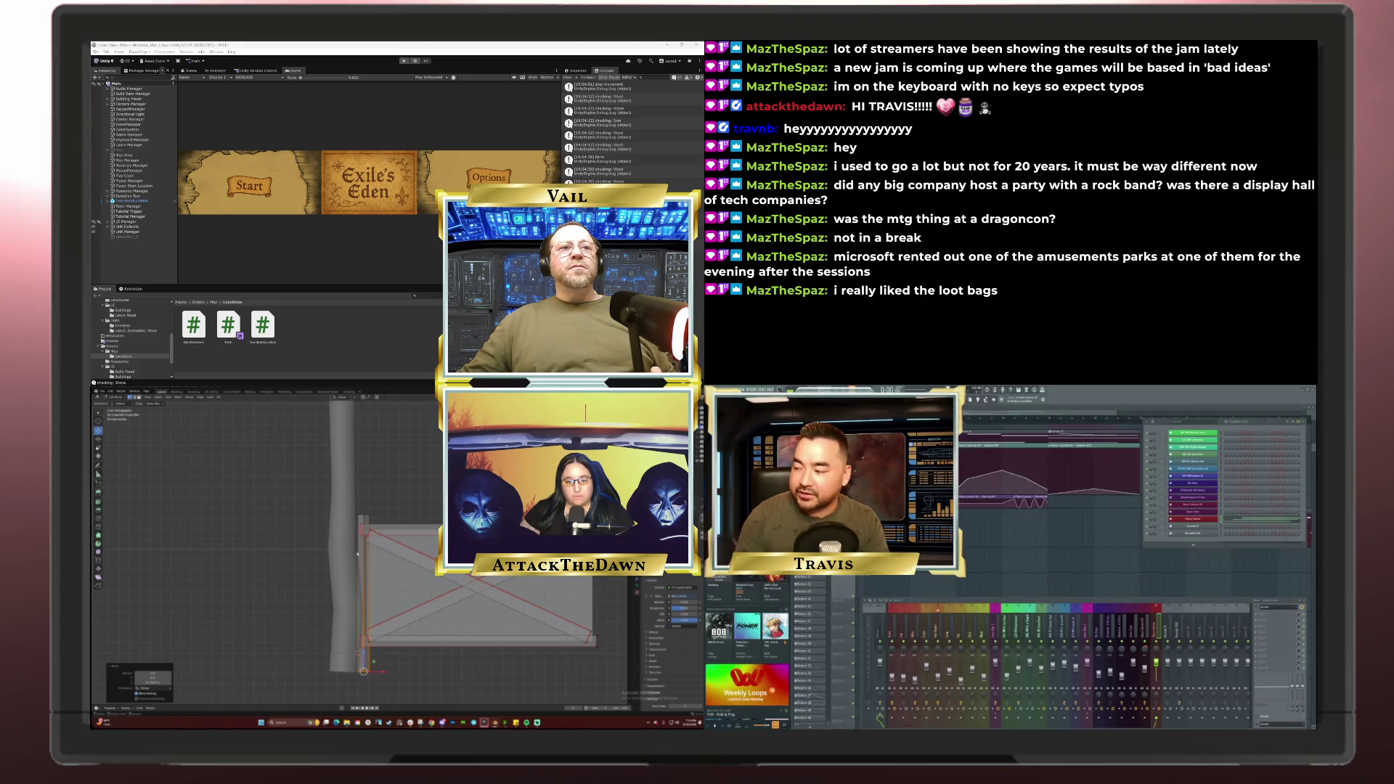
drag(357, 553, 216, 434)
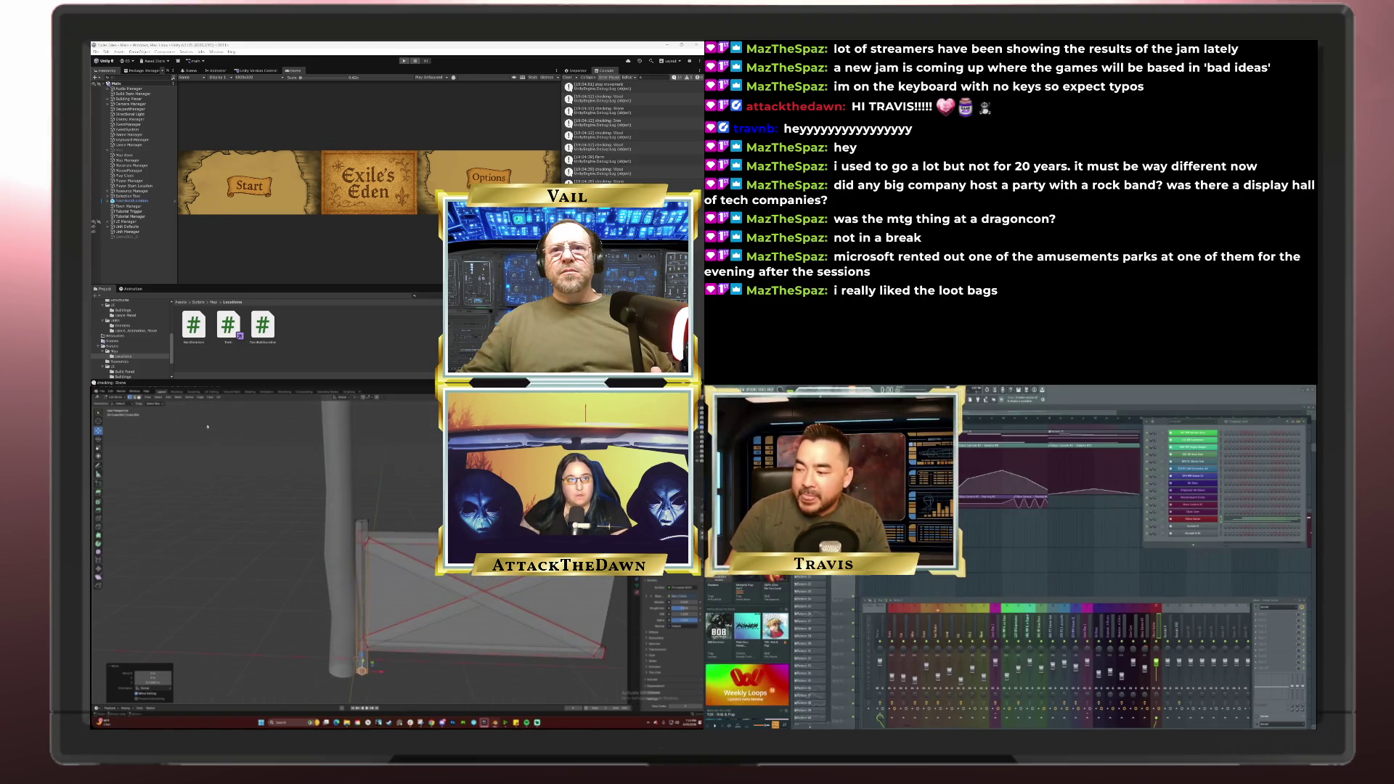
click(216, 434)
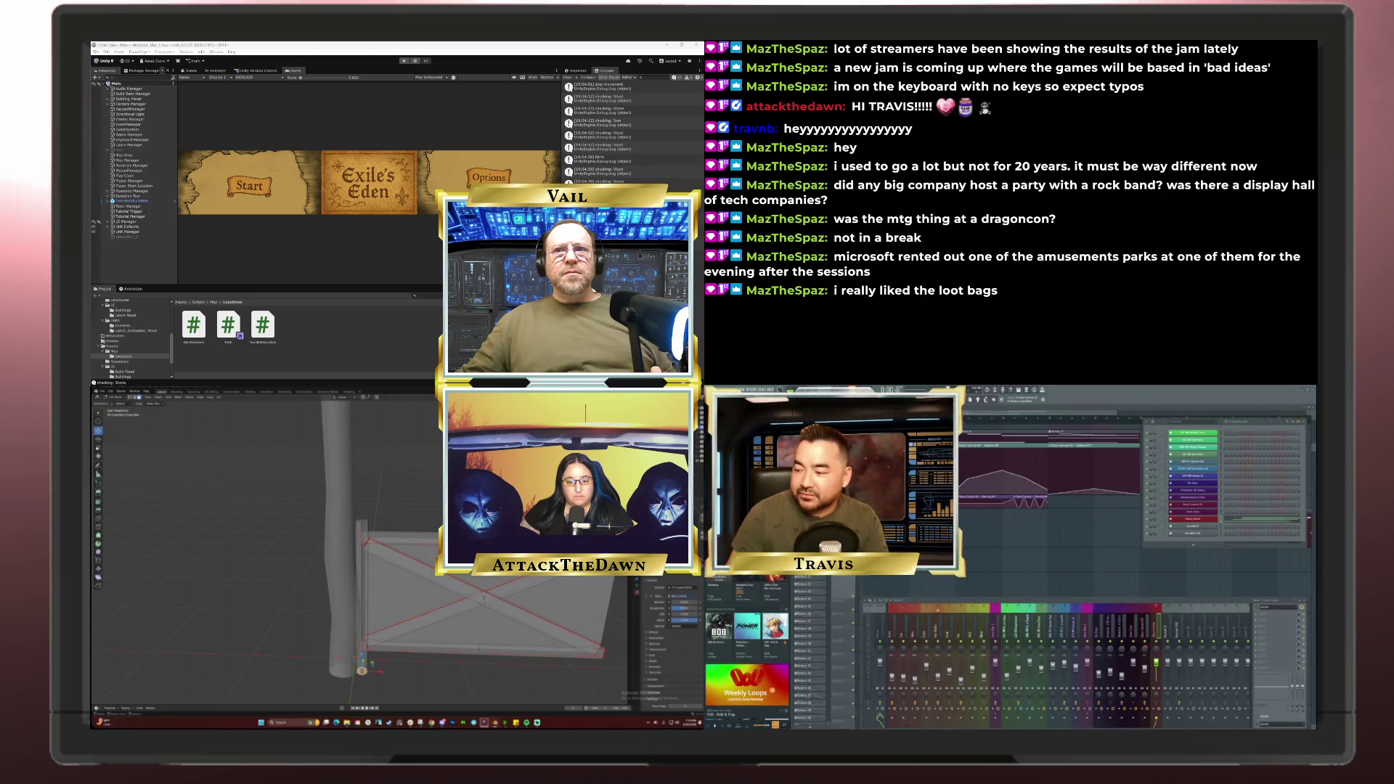
Step: Add a thin block beside the post, select its linked geometry, and move it
right_click(364, 672)
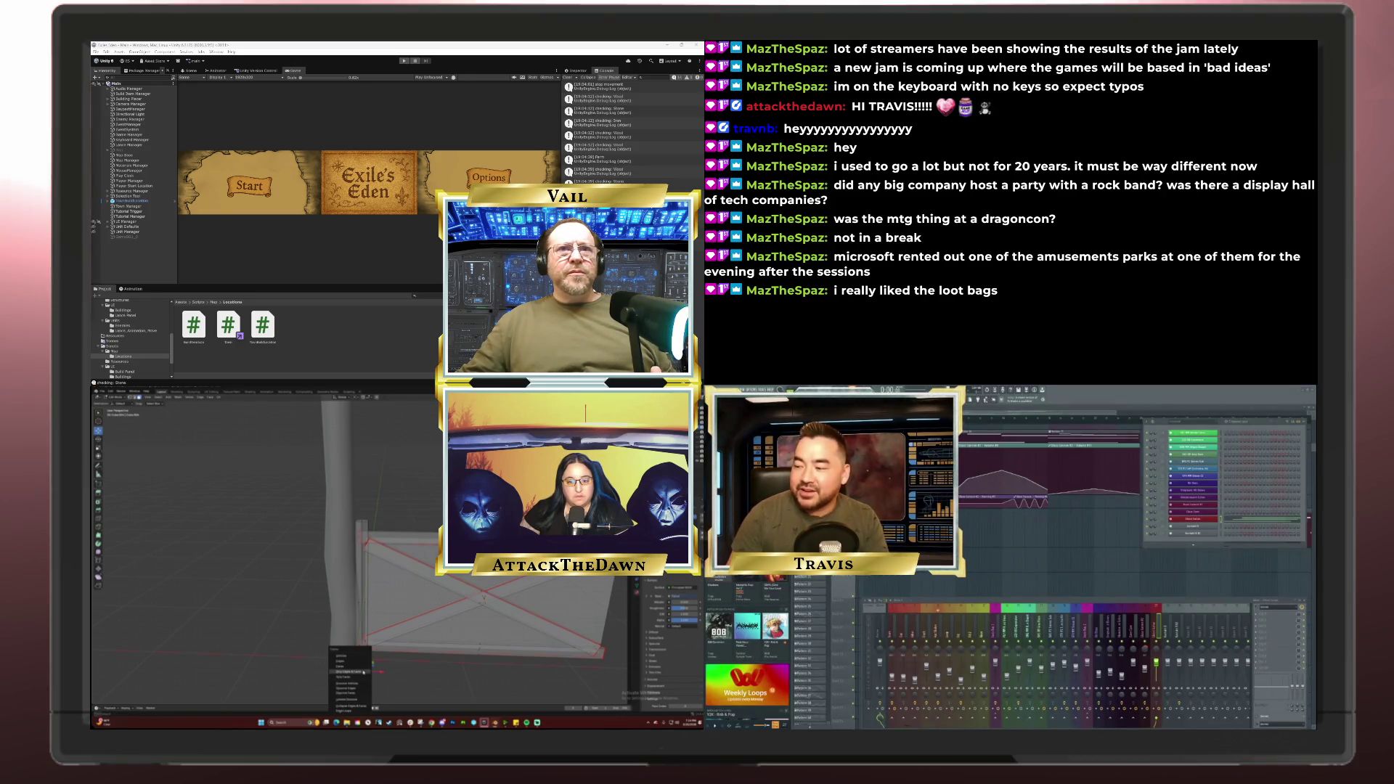
click(363, 672)
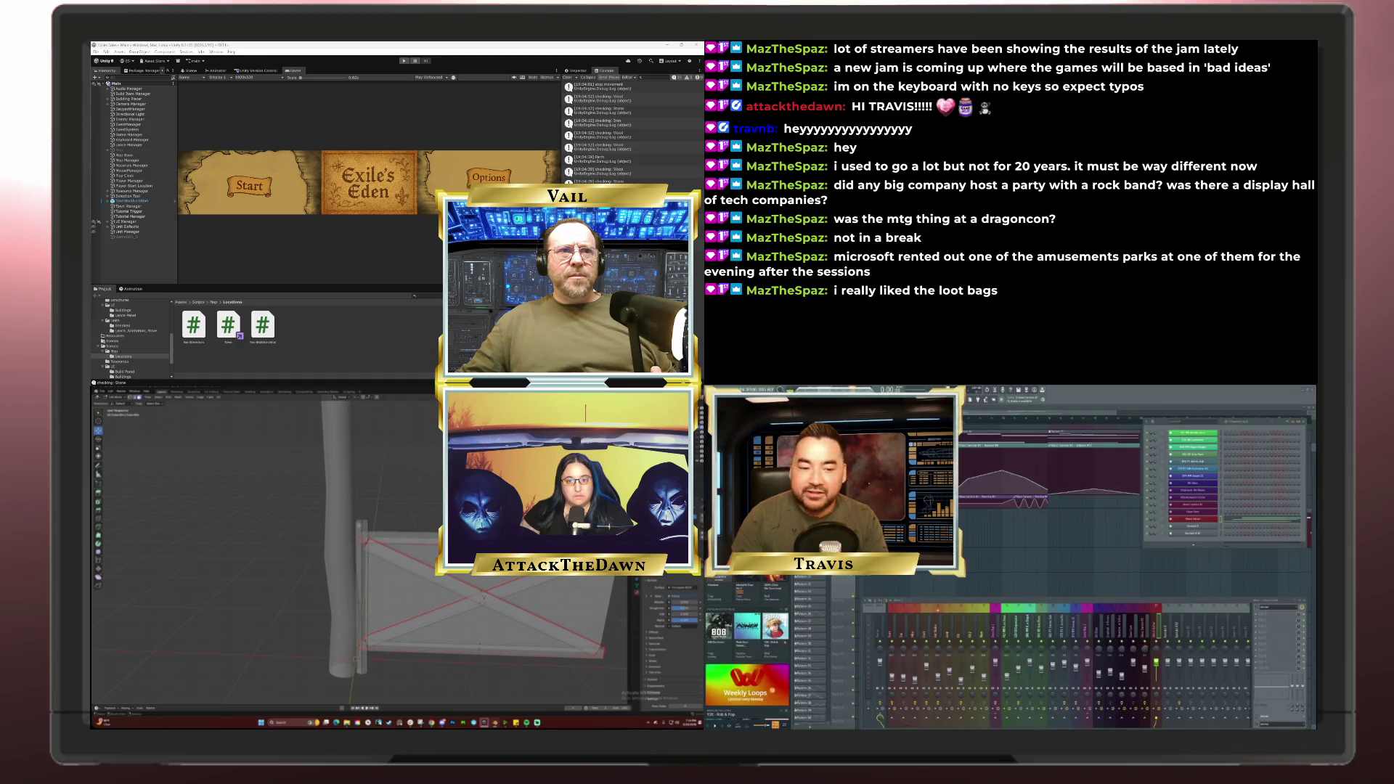
click(365, 602)
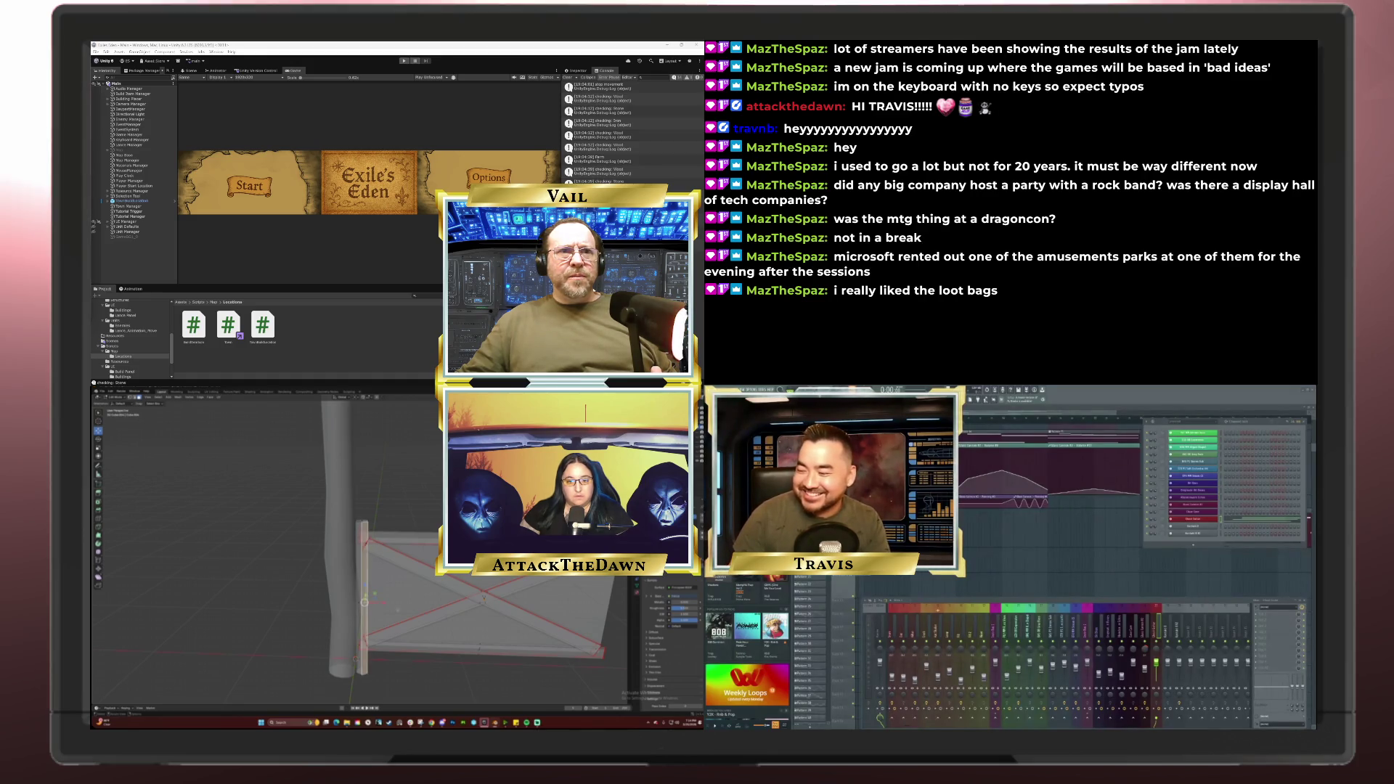
key(ctrl+l)
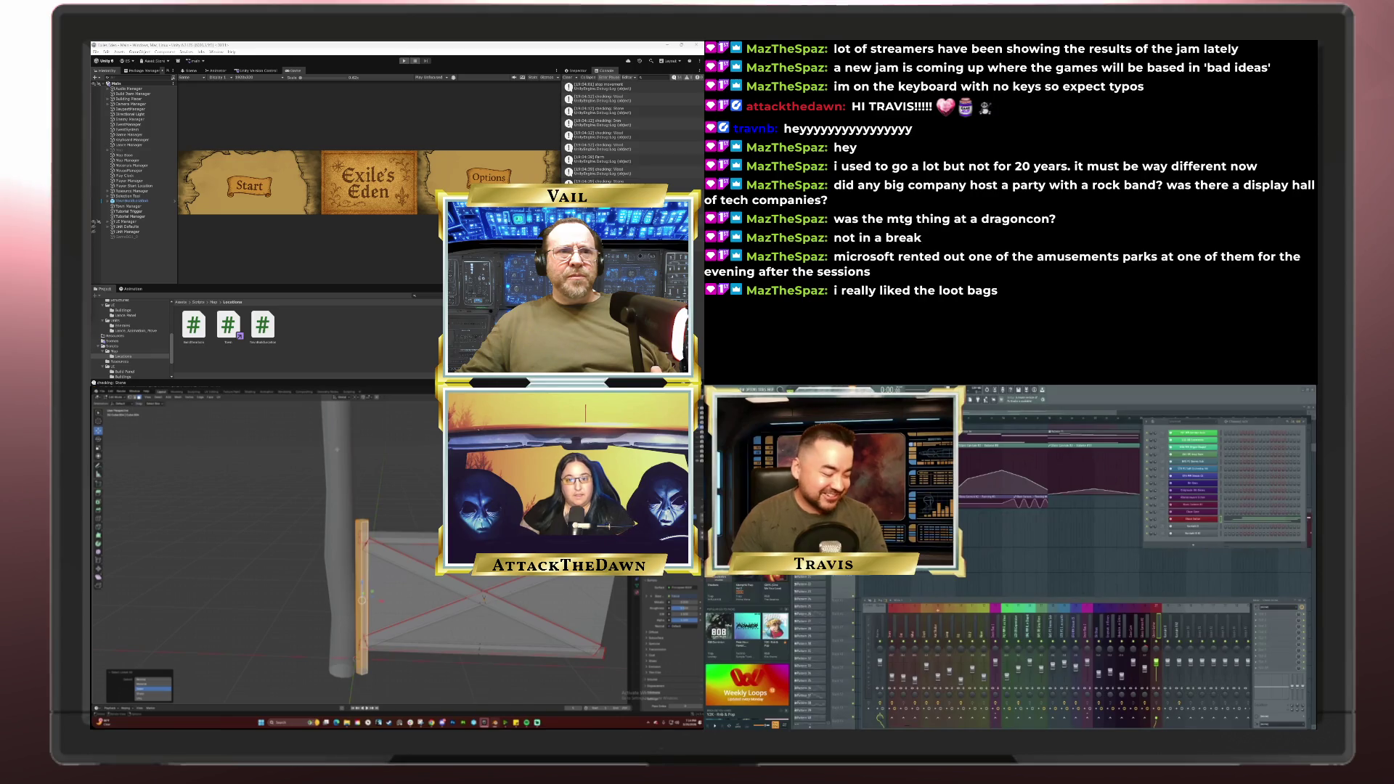
key(g)
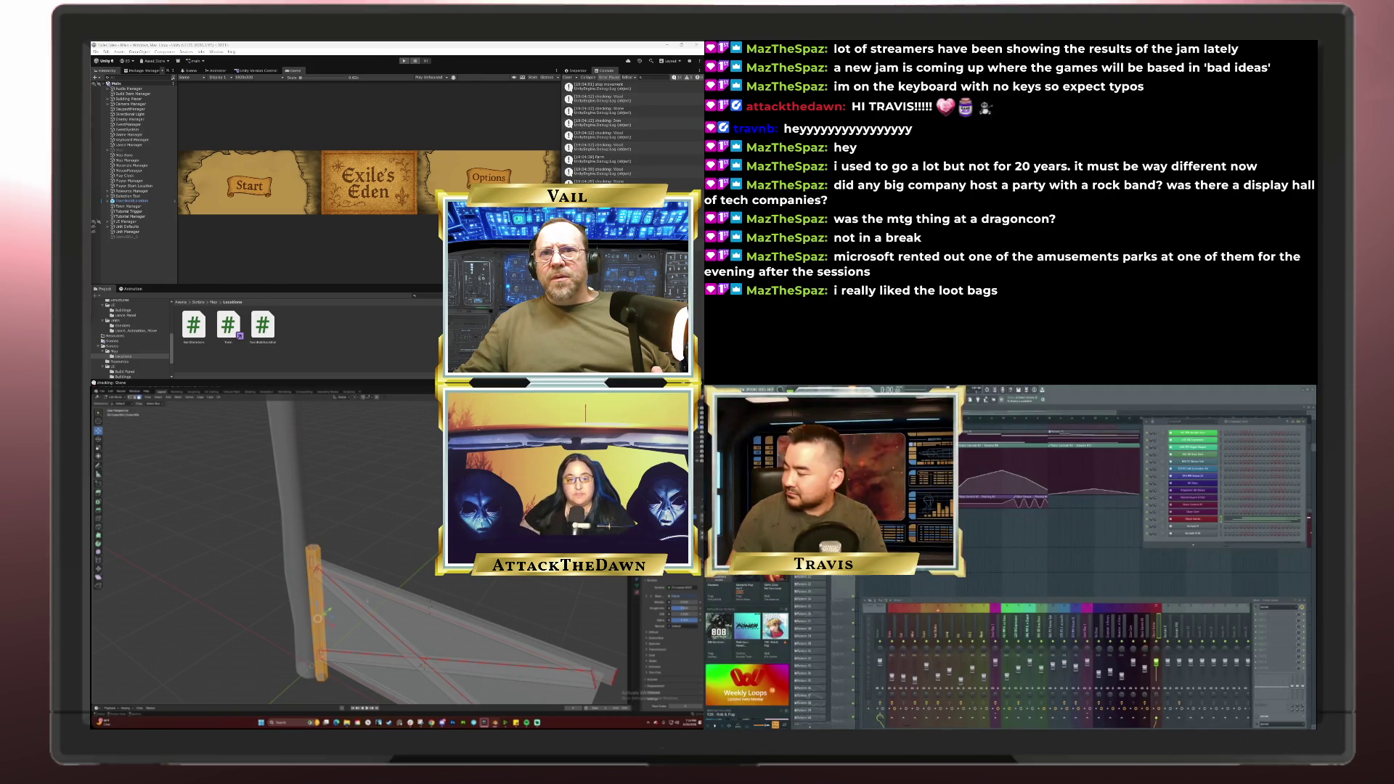
click(210, 397)
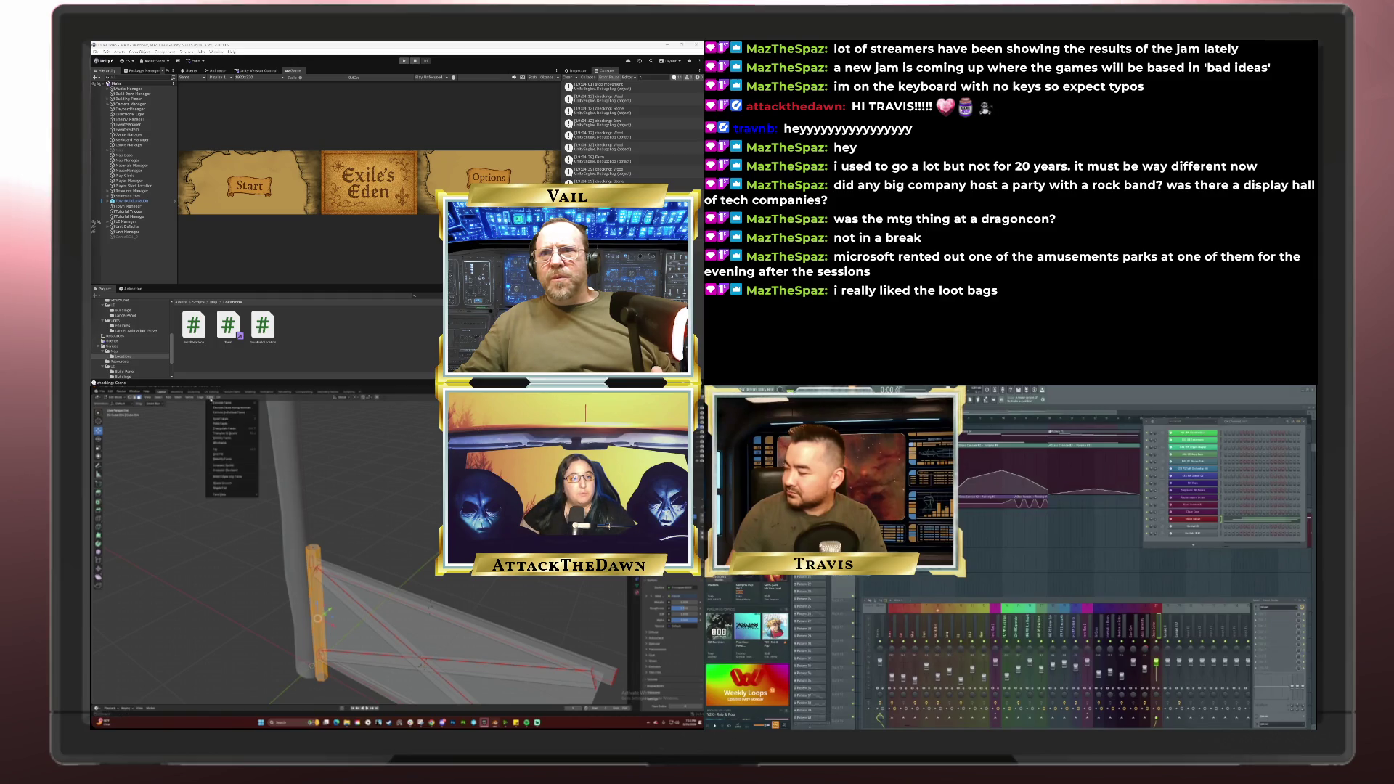
Step: Leave Edit Mode on the post and start editing the crossed board's mesh
click(226, 484)
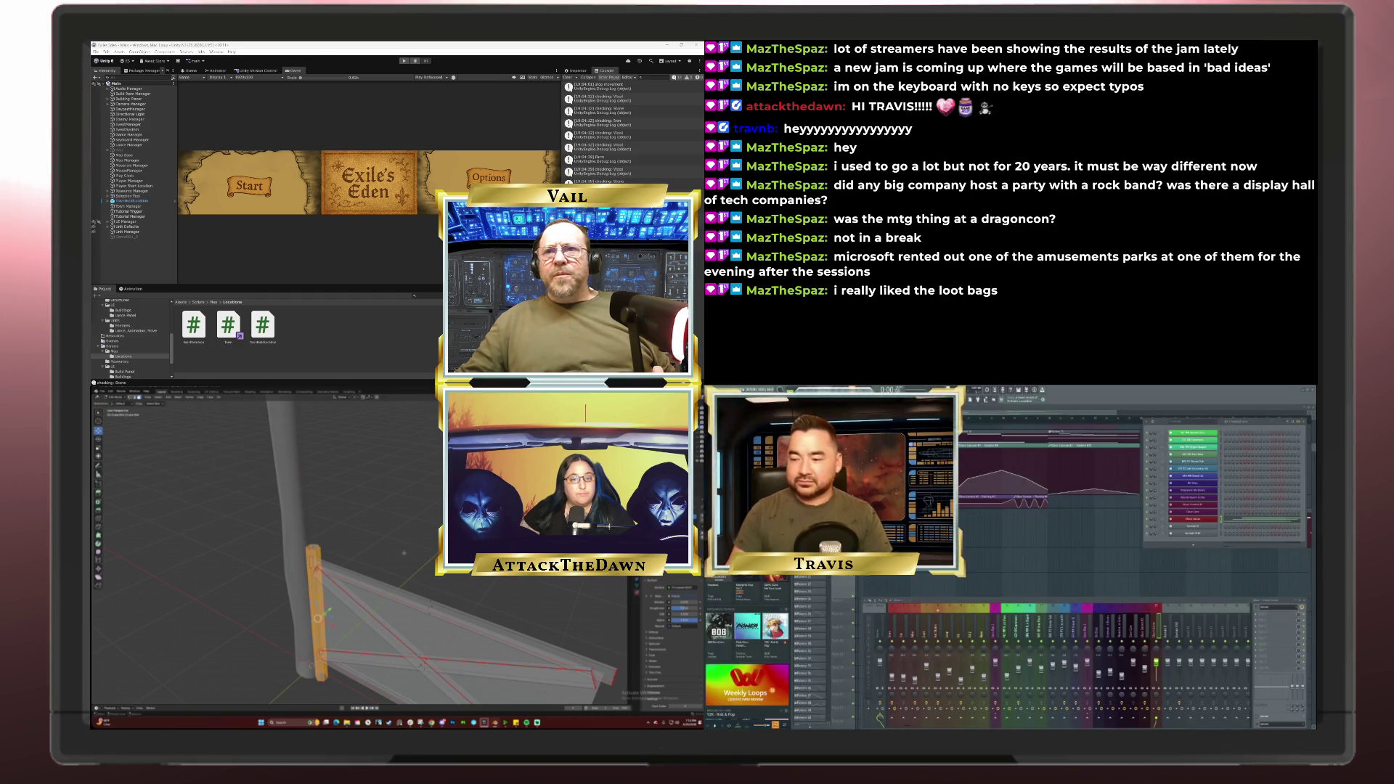
key(Tab)
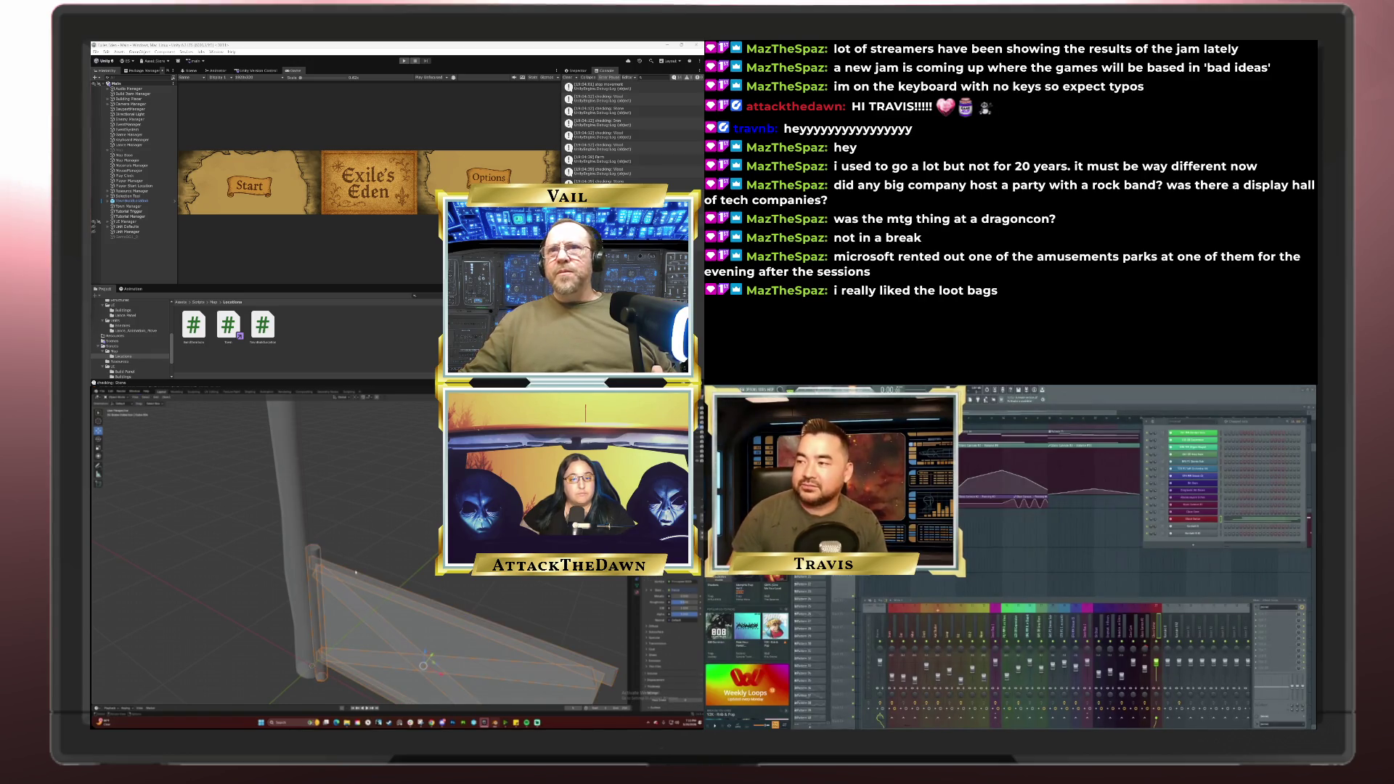
click(317, 553)
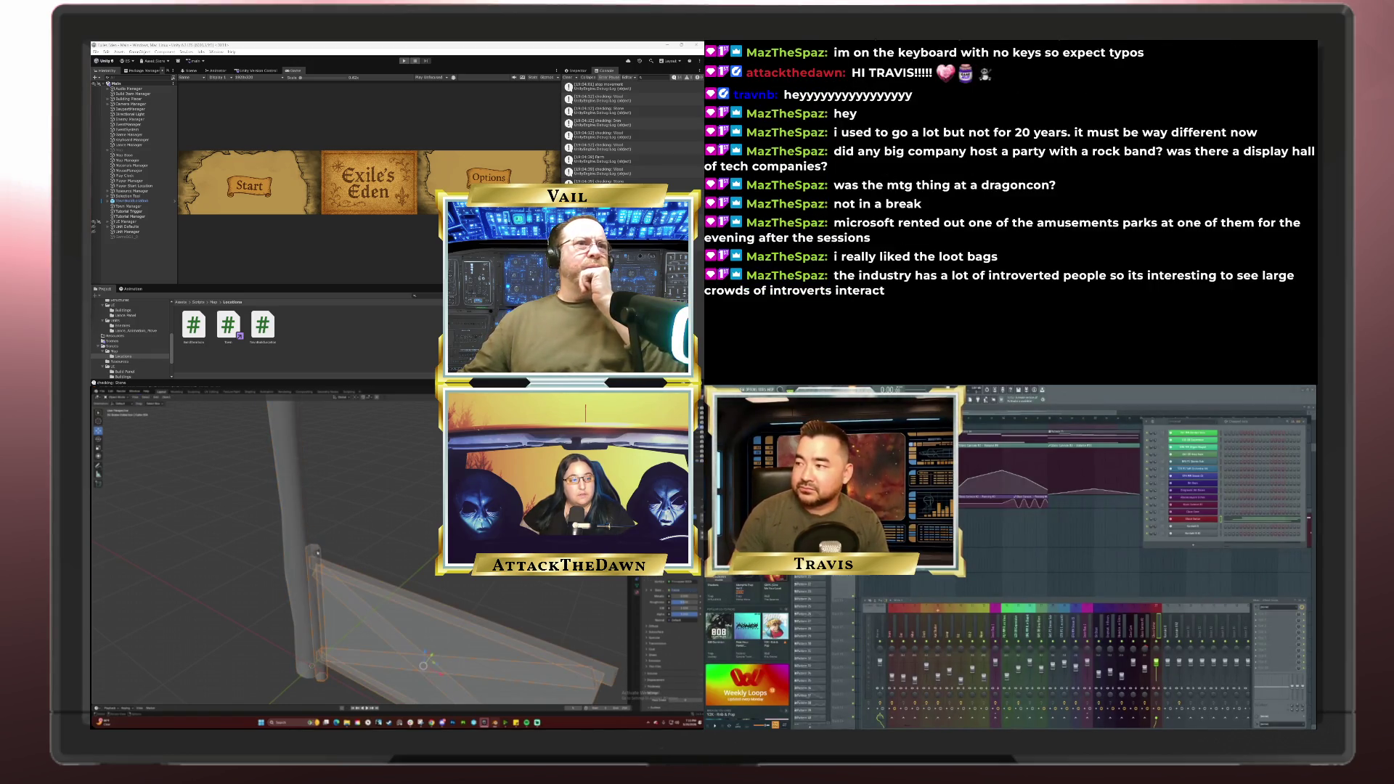
key(Tab)
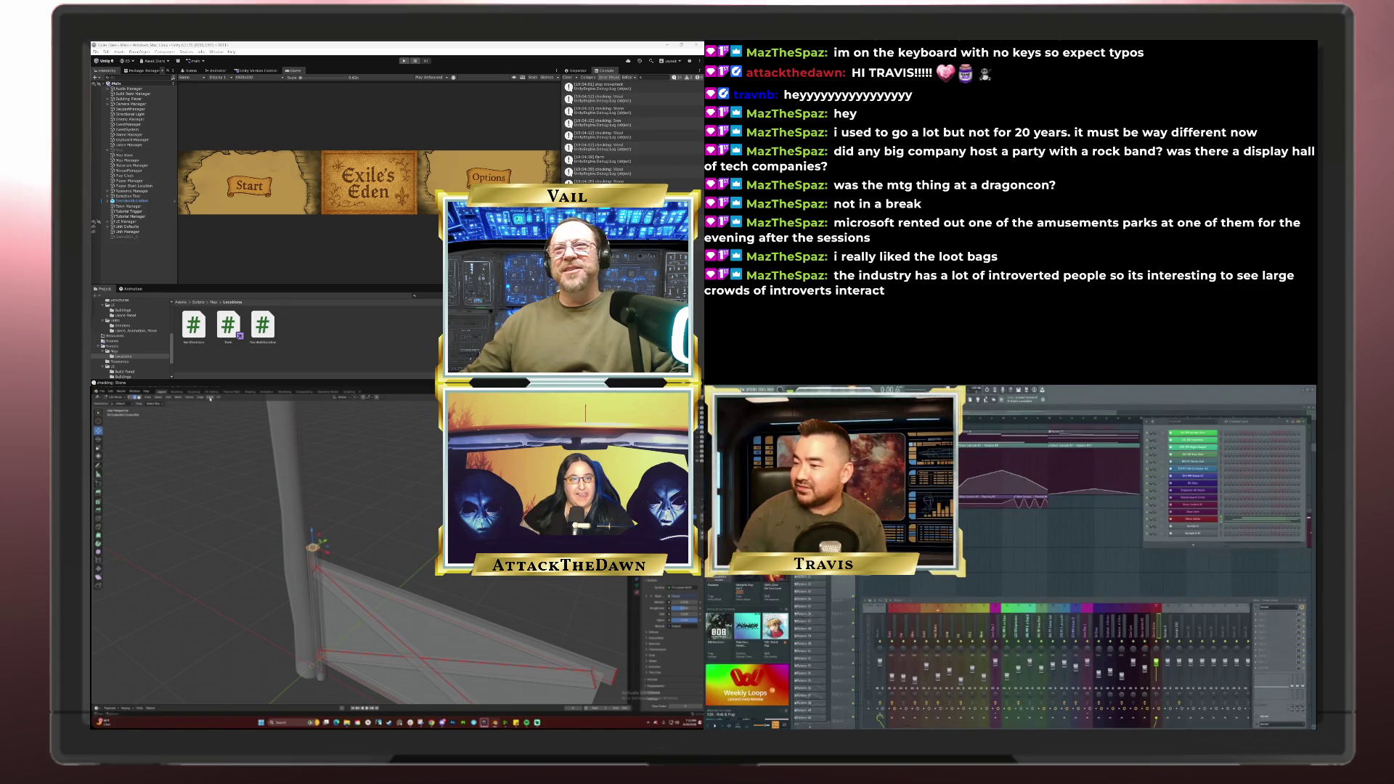
Step: Look over the pole and board, use the Edge menu, and view the board from above
click(207, 398)
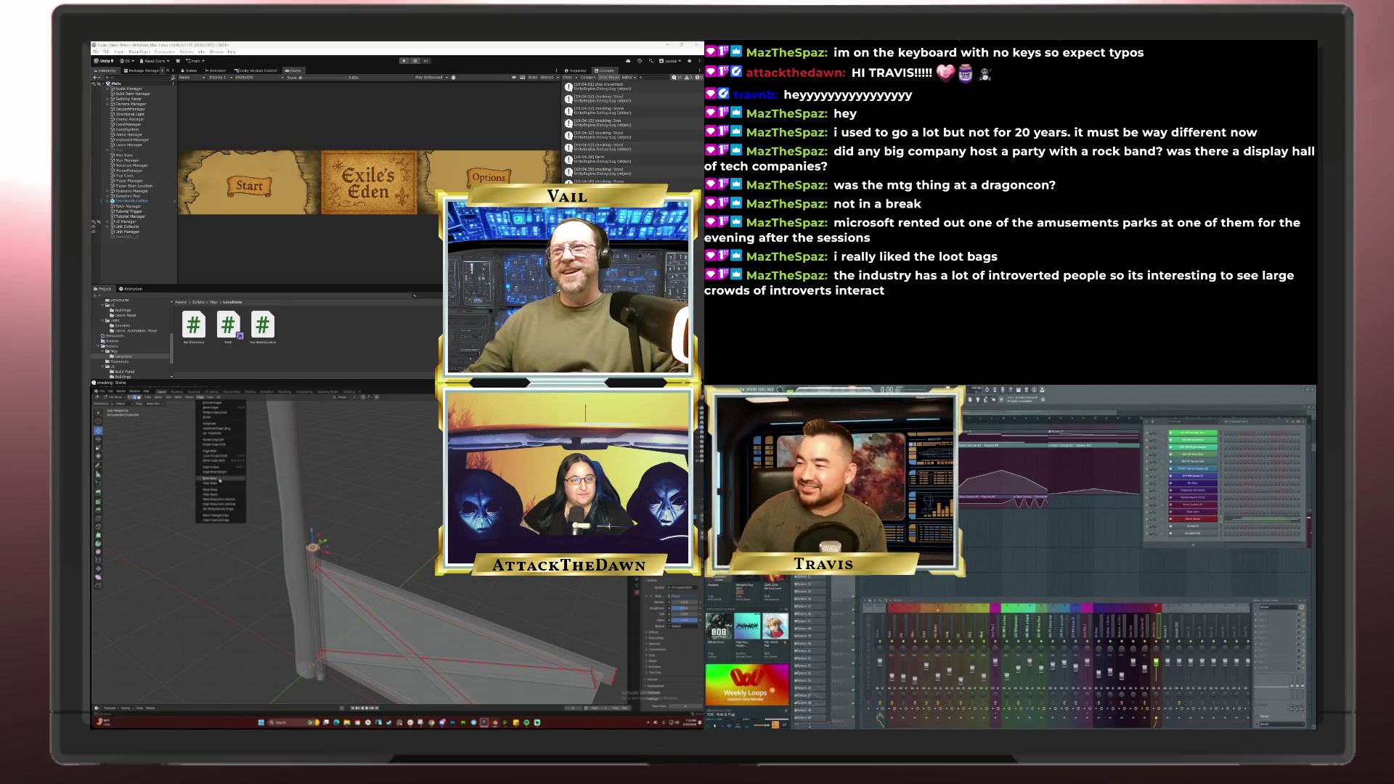
mouse_move(367, 547)
mouse_down()
mouse_move(390, 560)
mouse_move(395, 543)
mouse_up()
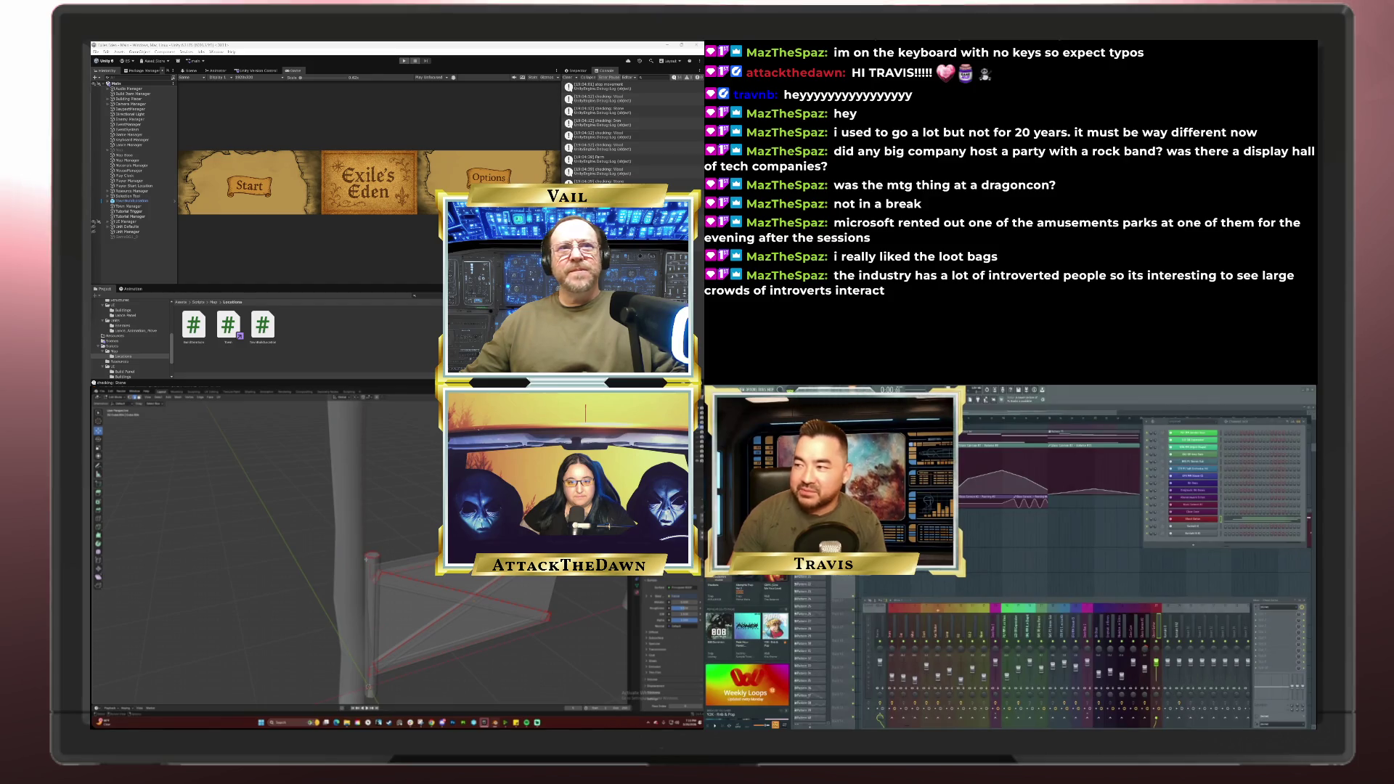
scroll(395, 545, up, 3)
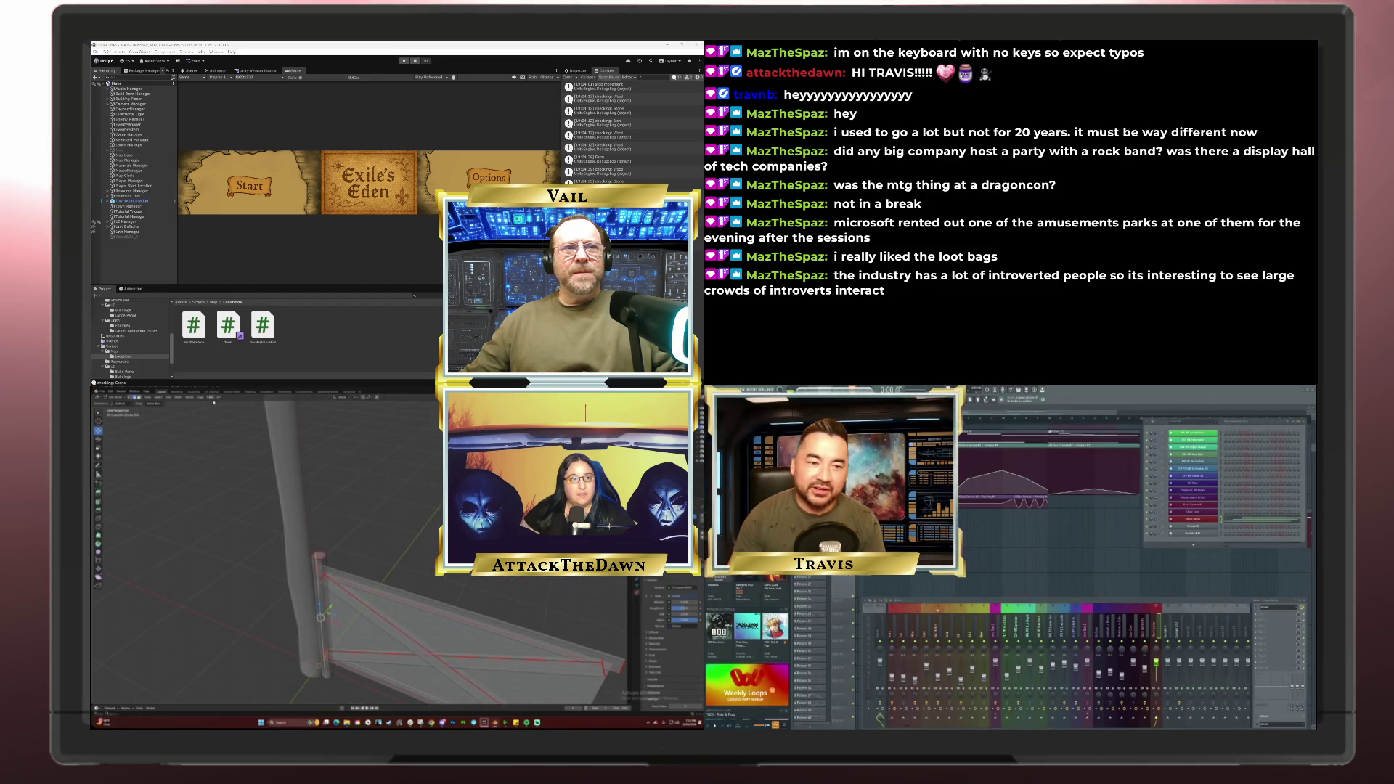
click(210, 398)
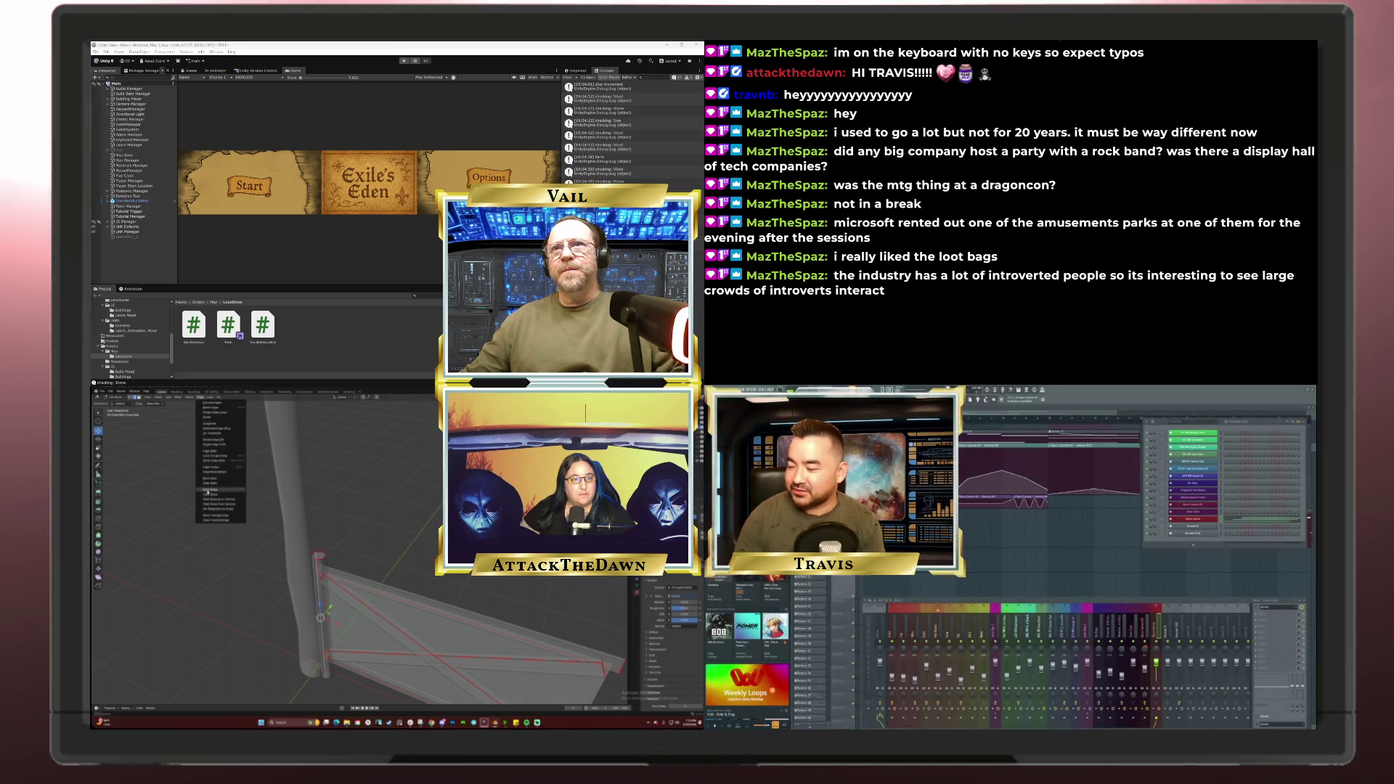
click(212, 481)
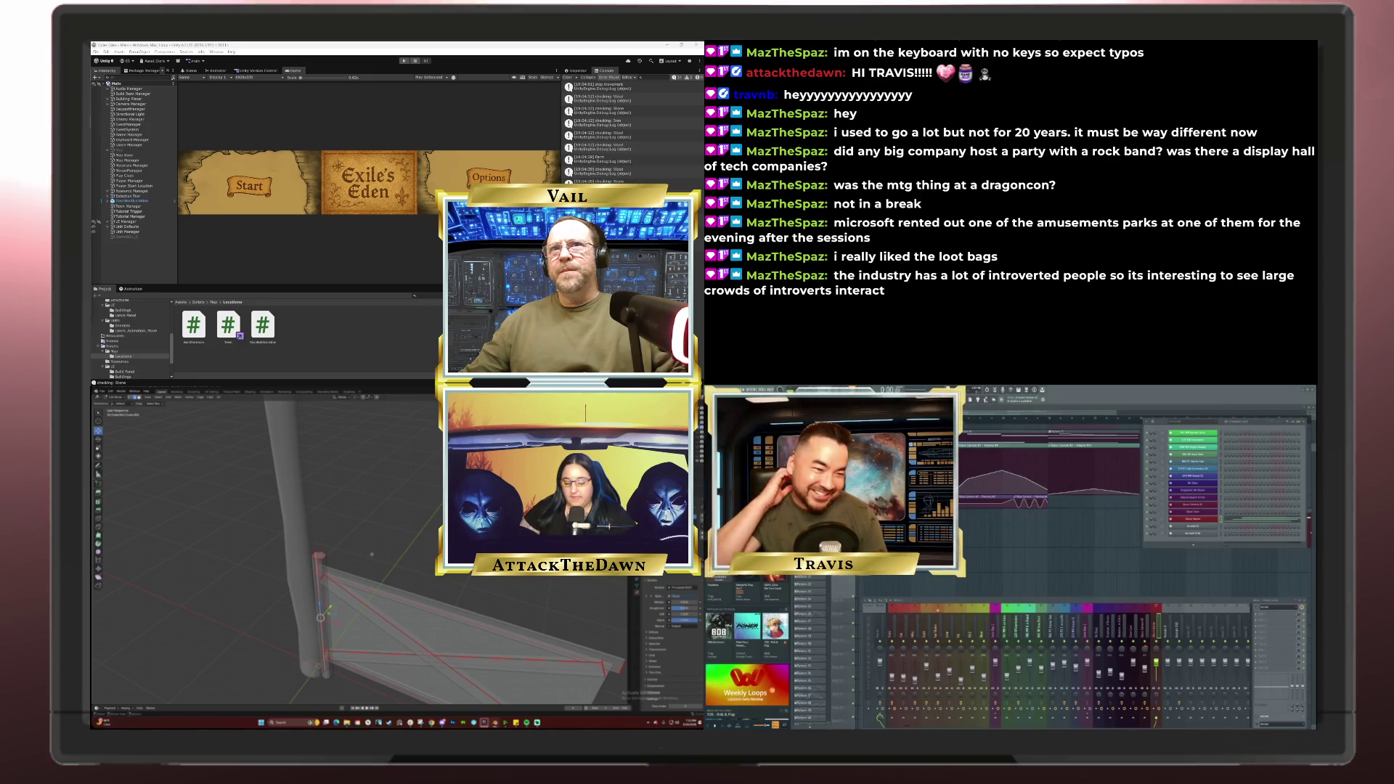
key(KP_7)
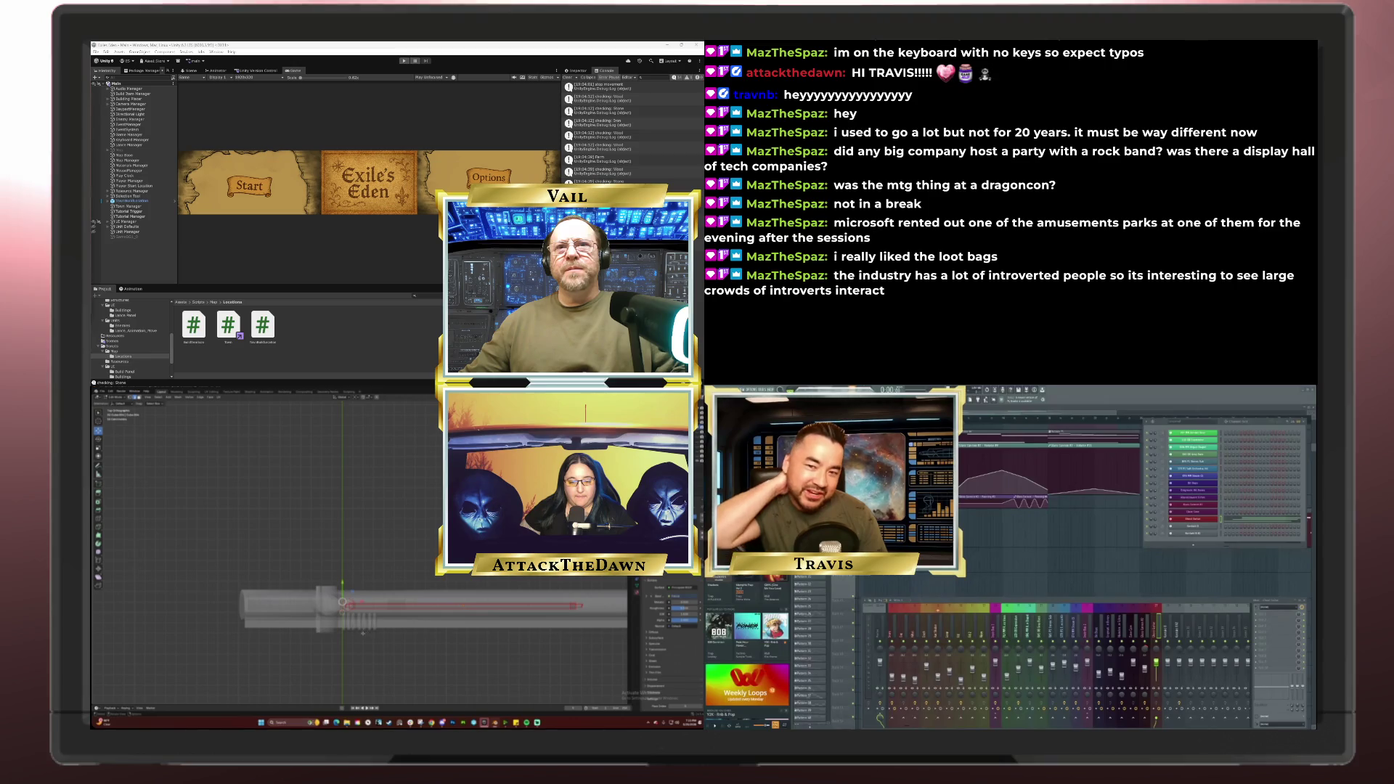
Step: Switch to solid shading and select the post at the board's left edge in front view
key(KP_2)
key(KP_2)
key(KP_2)
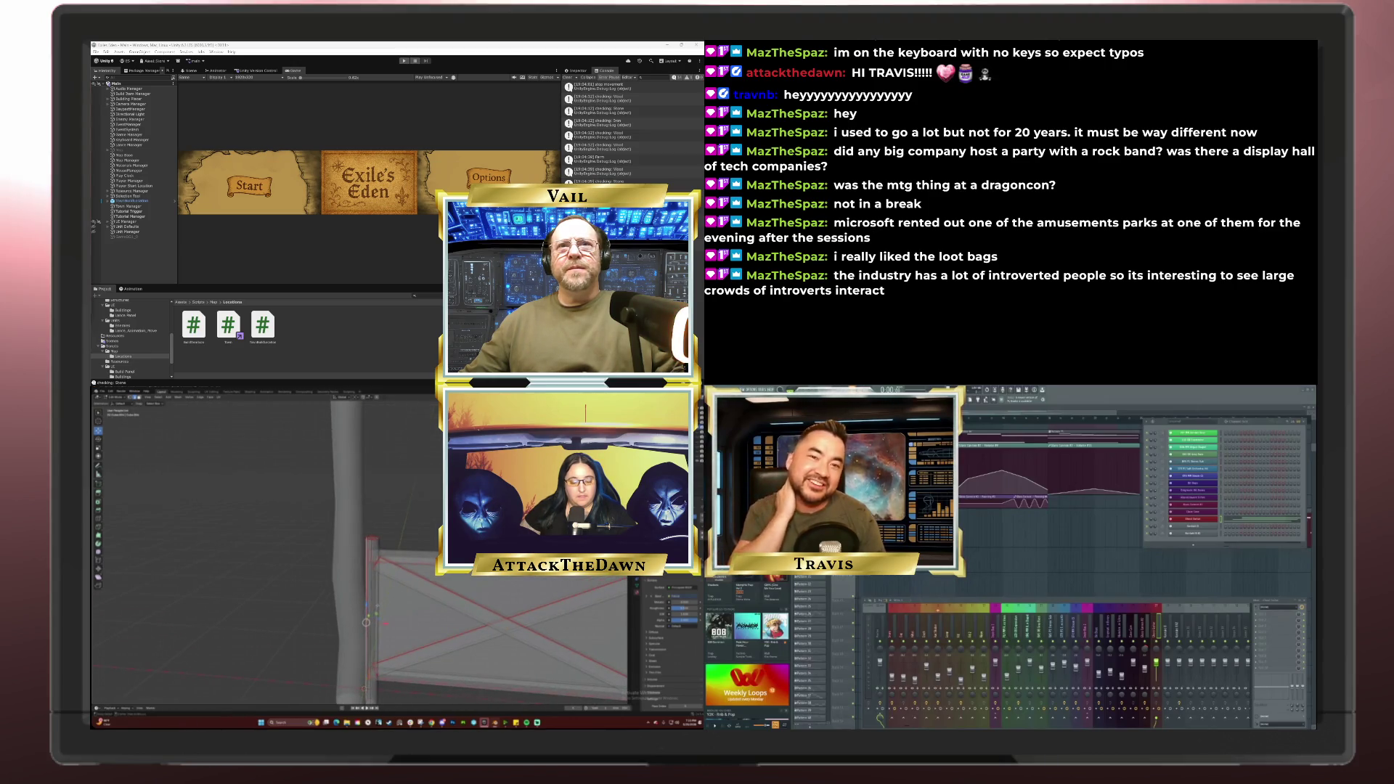
key(alt+z)
scroll(359, 552, down, 2)
key(KP_8)
key(KP_2)
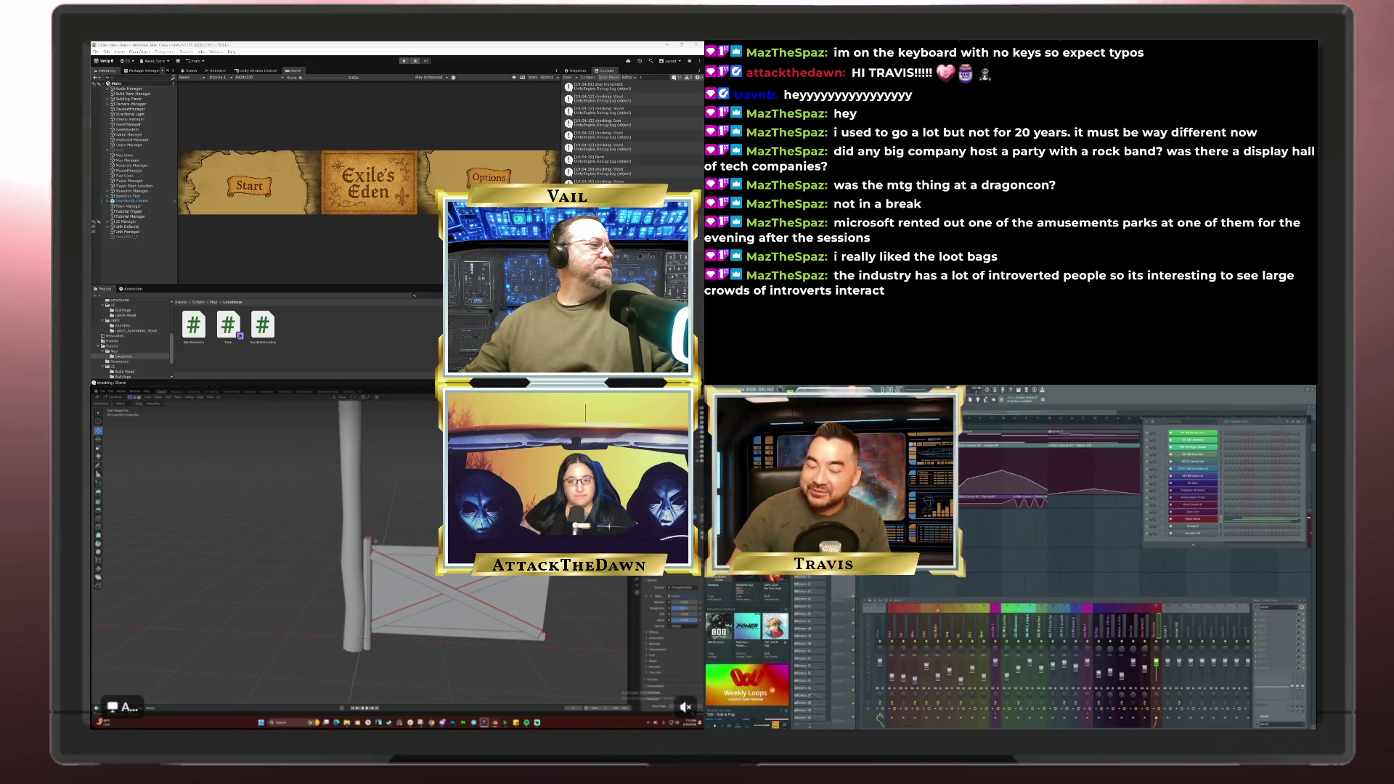
click(367, 595)
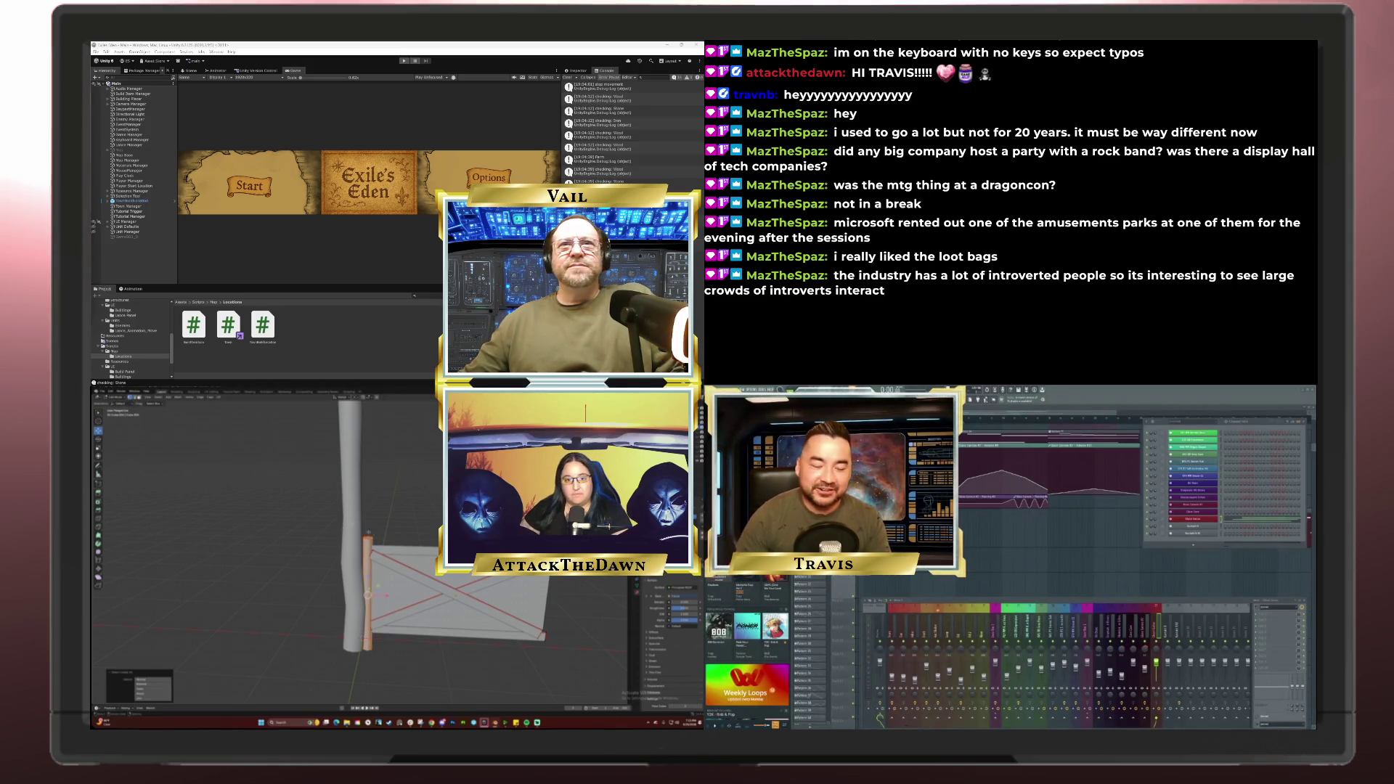
key(KP_1)
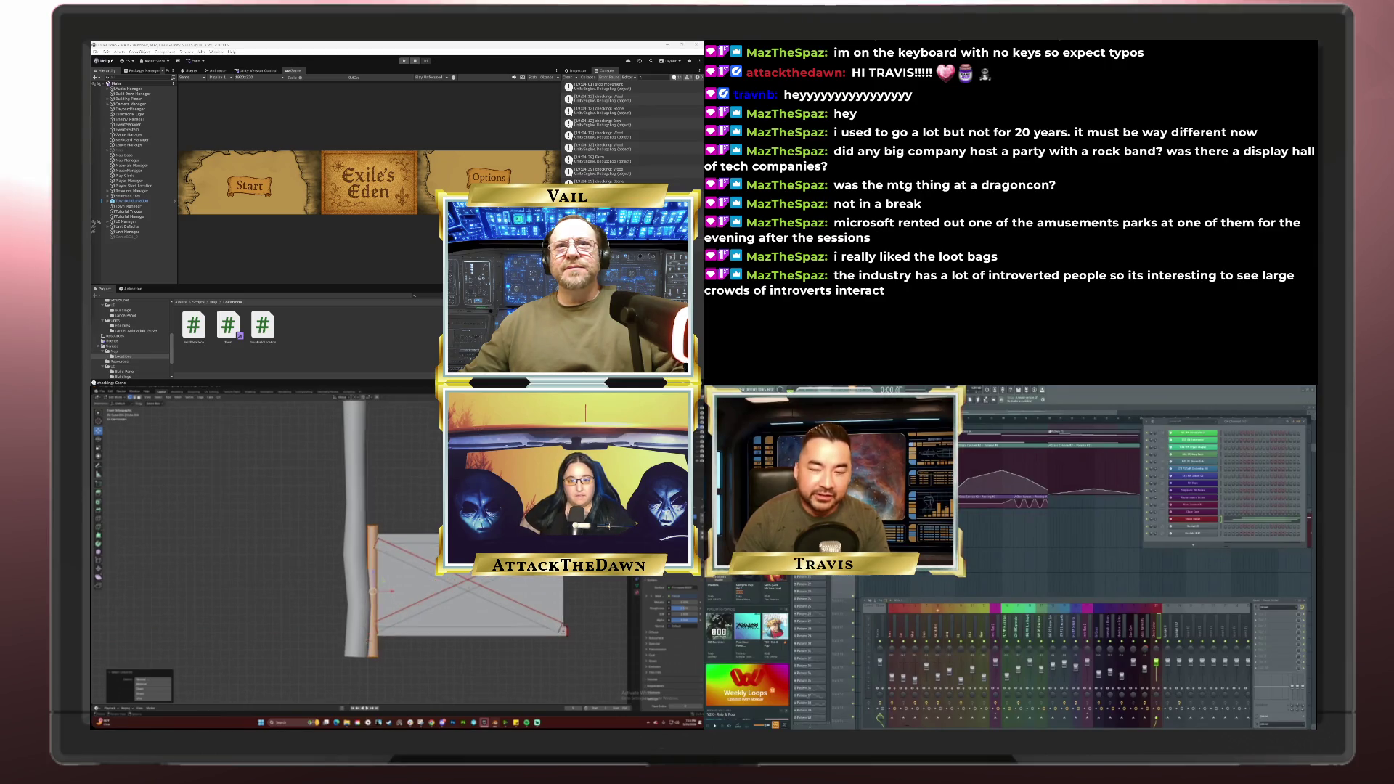
scroll(360, 548, up, 1)
drag(434, 696, 401, 681)
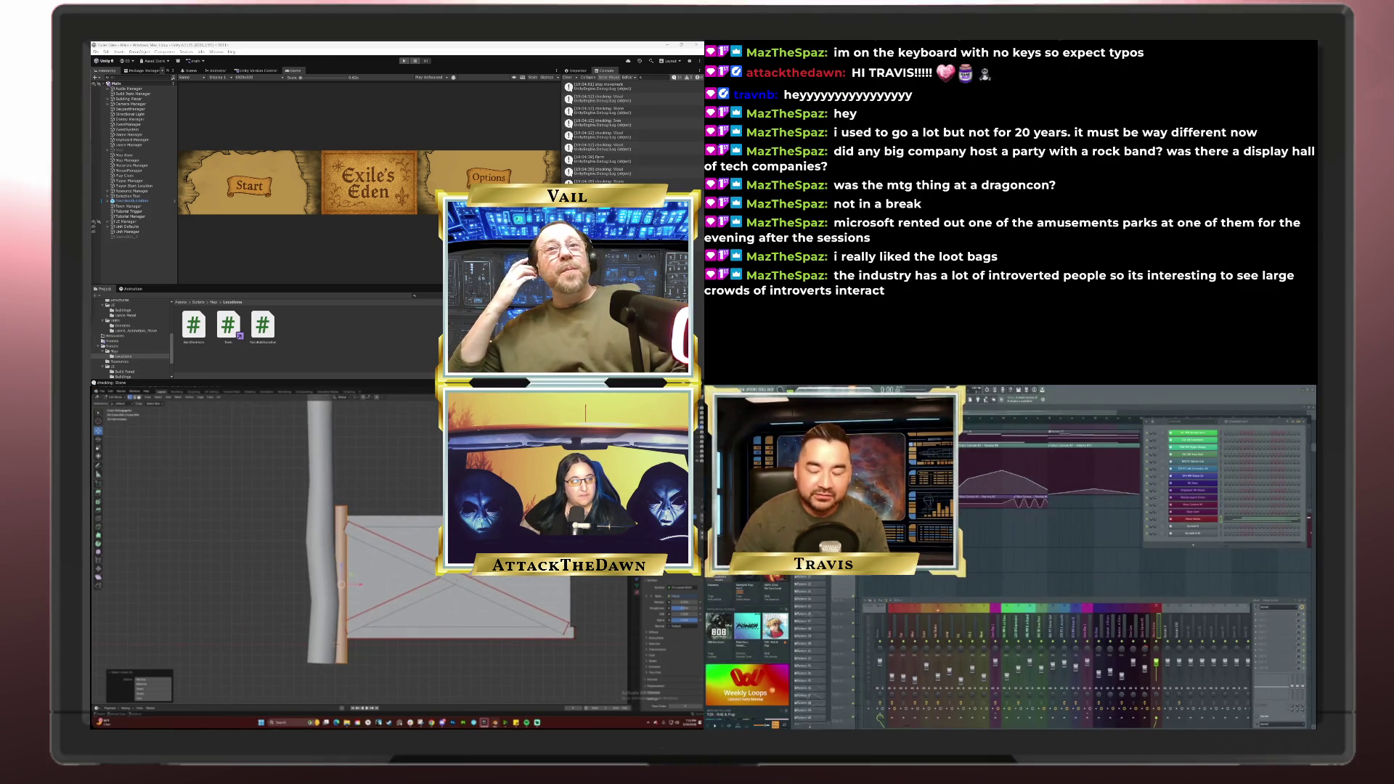
Step: Enlarge the thin block slightly and nudge it right along X against the board
key(s)
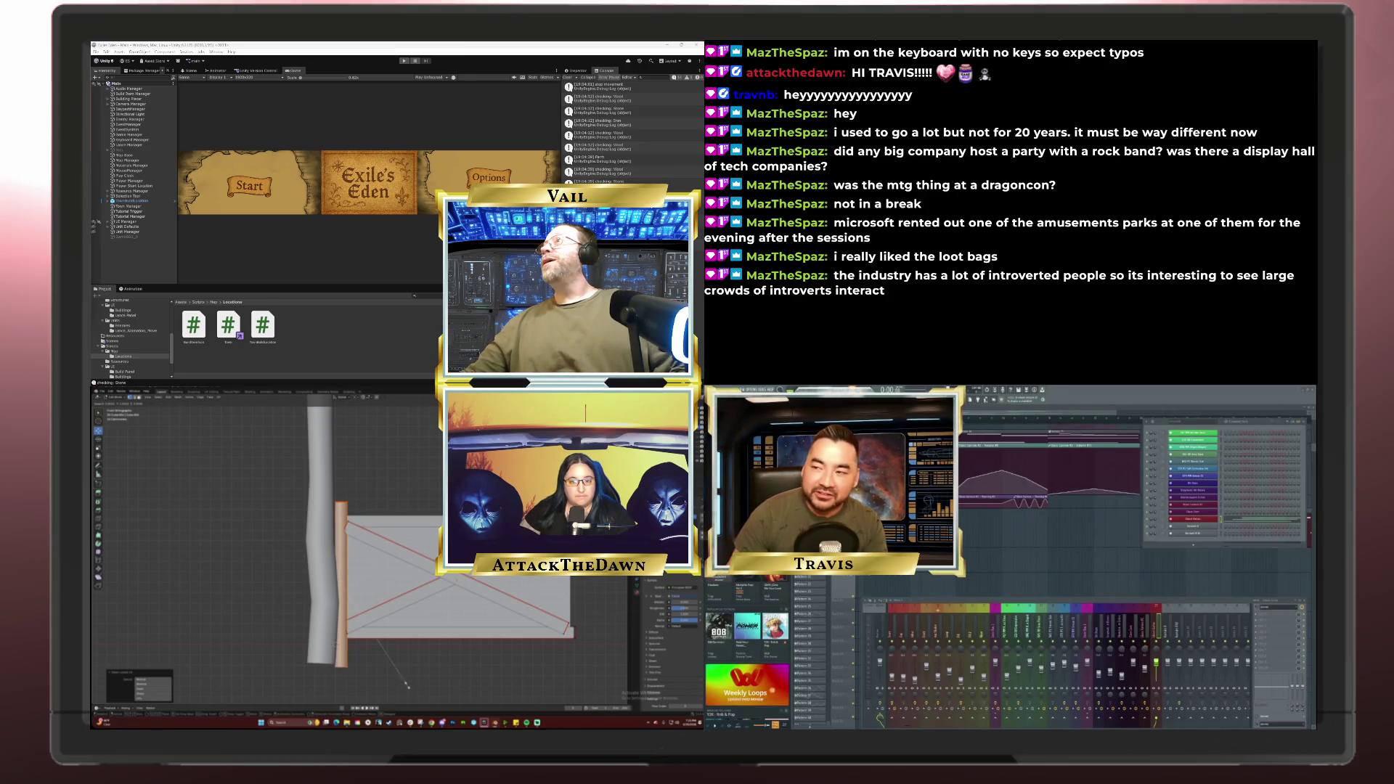
click(408, 663)
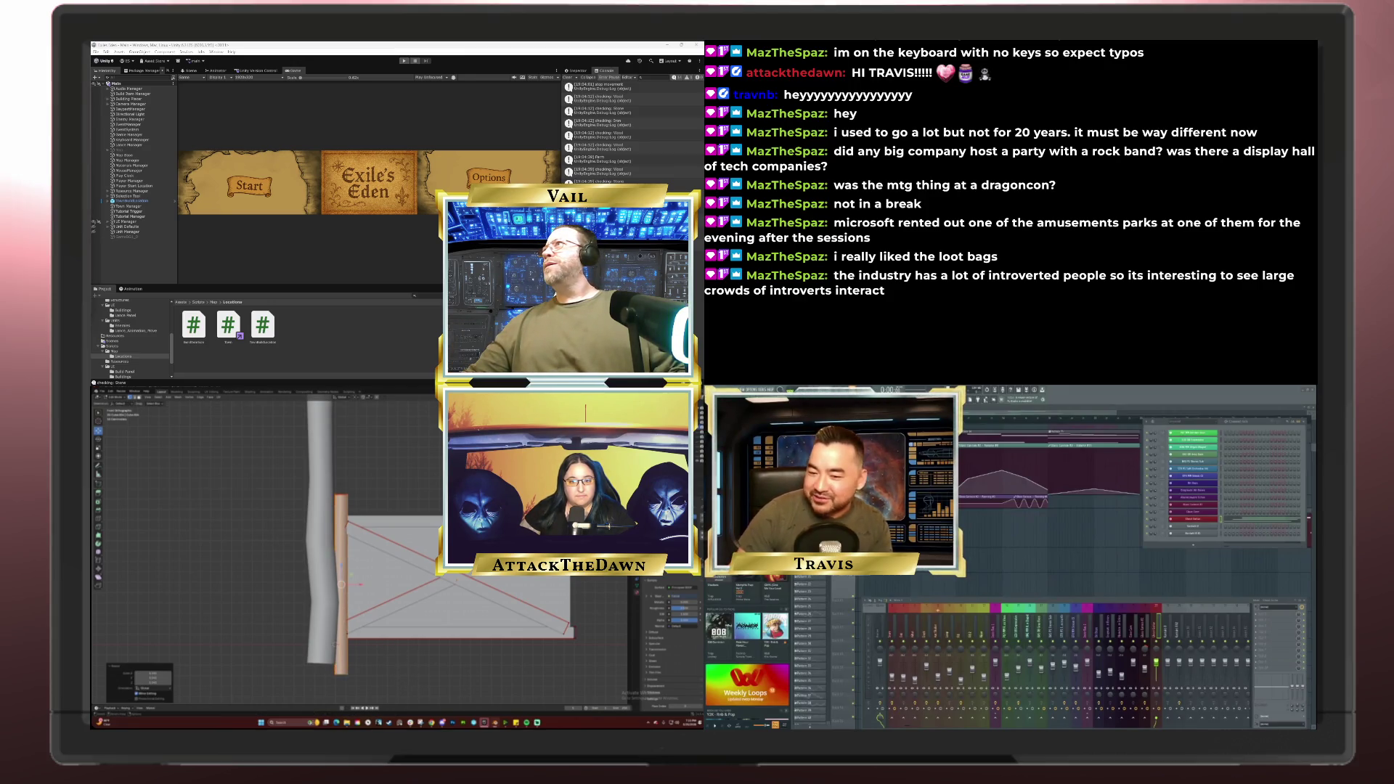
key(g)
key(x)
key(Return)
mouse_move(363, 584)
mouse_down()
mouse_move(370, 662)
mouse_move(350, 587)
mouse_move(308, 618)
mouse_move(376, 584)
mouse_move(439, 669)
mouse_up()
key(Tab)
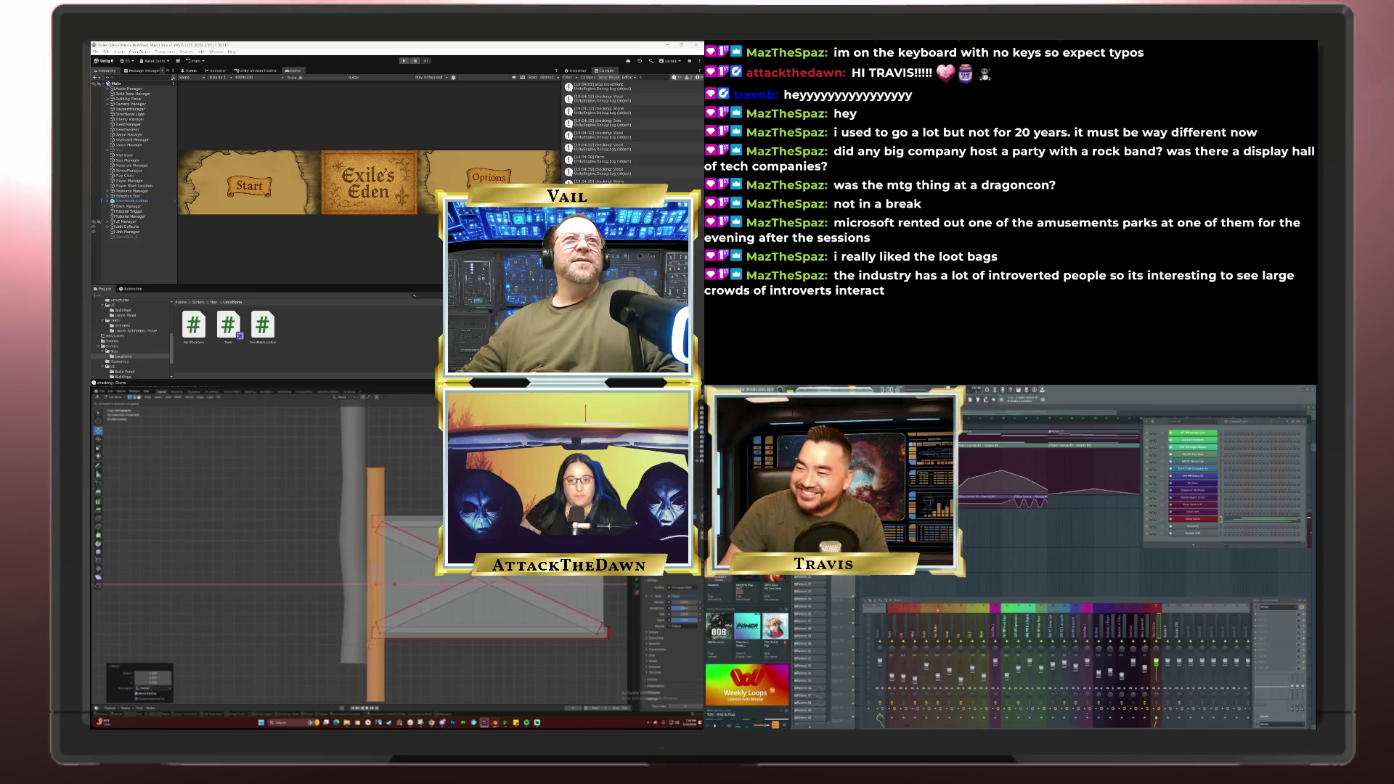
Step: Stretch the thin block taller
scroll(363, 552, down, 2)
key(s)
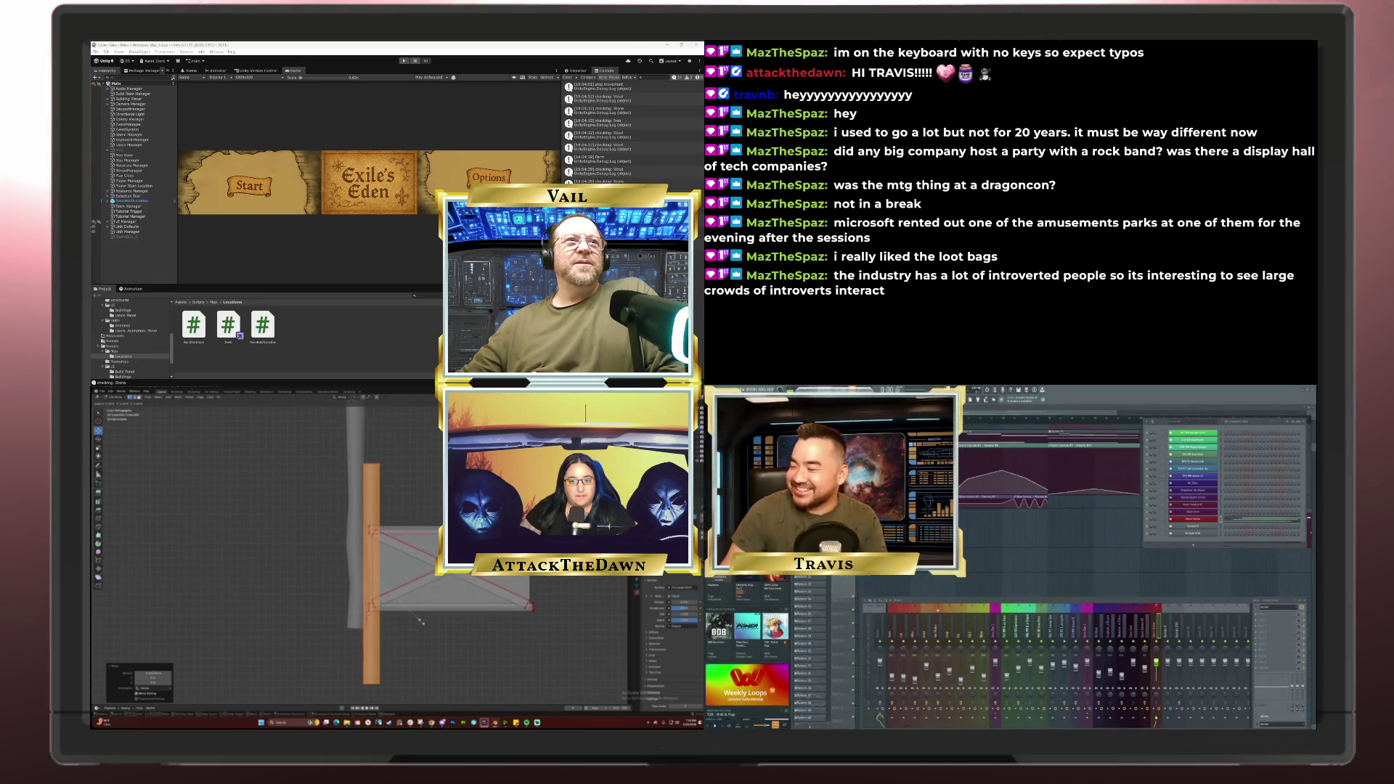
click(420, 621)
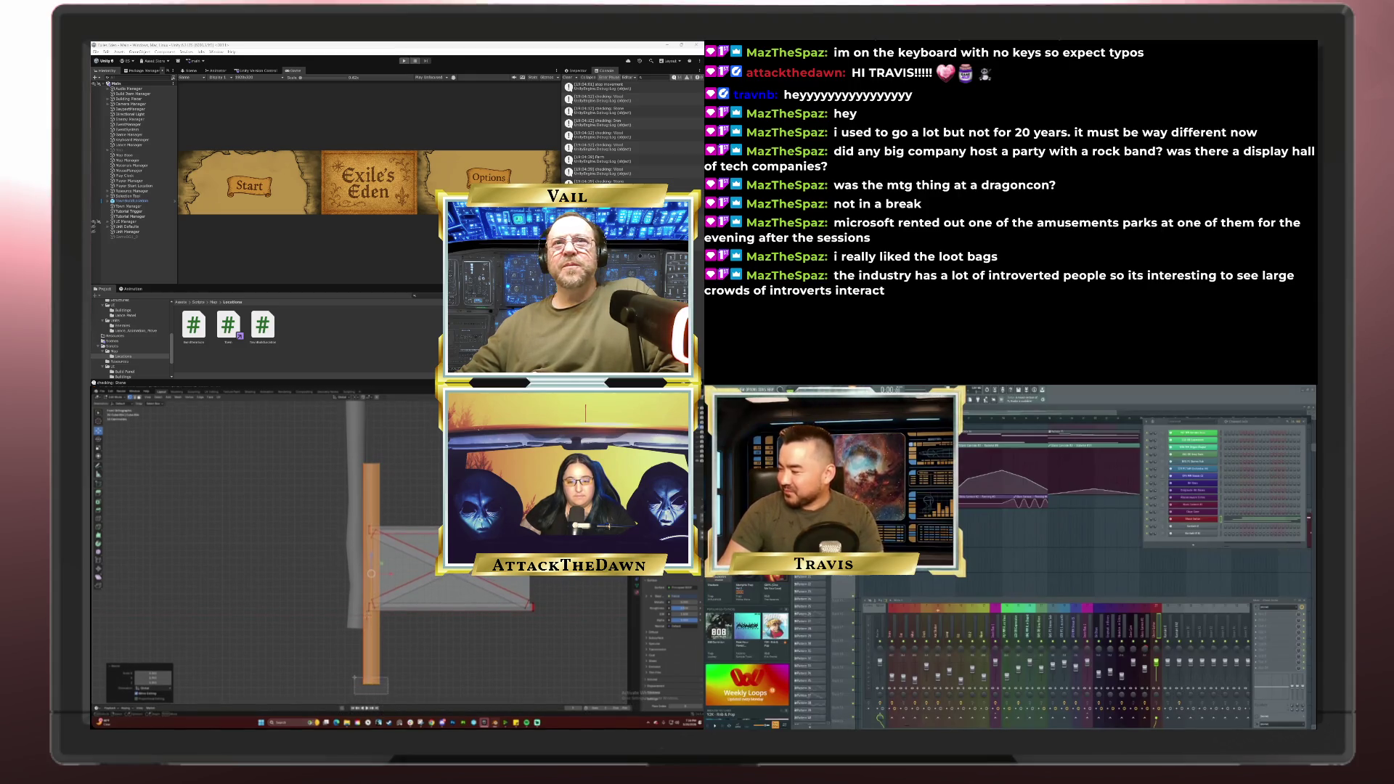
Step: Select the post and raise it, moving its upper part up along Z
click(374, 679)
key(g)
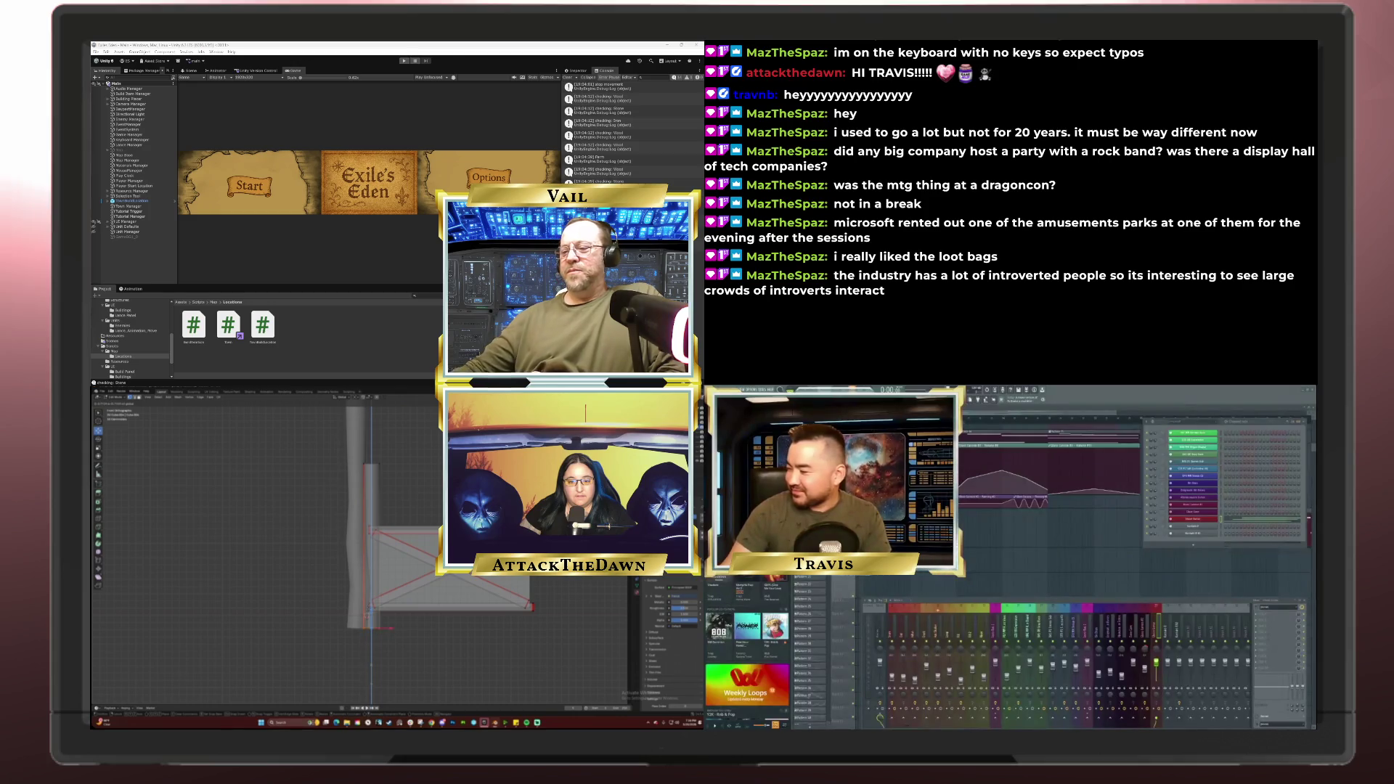
click(397, 455)
click(372, 463)
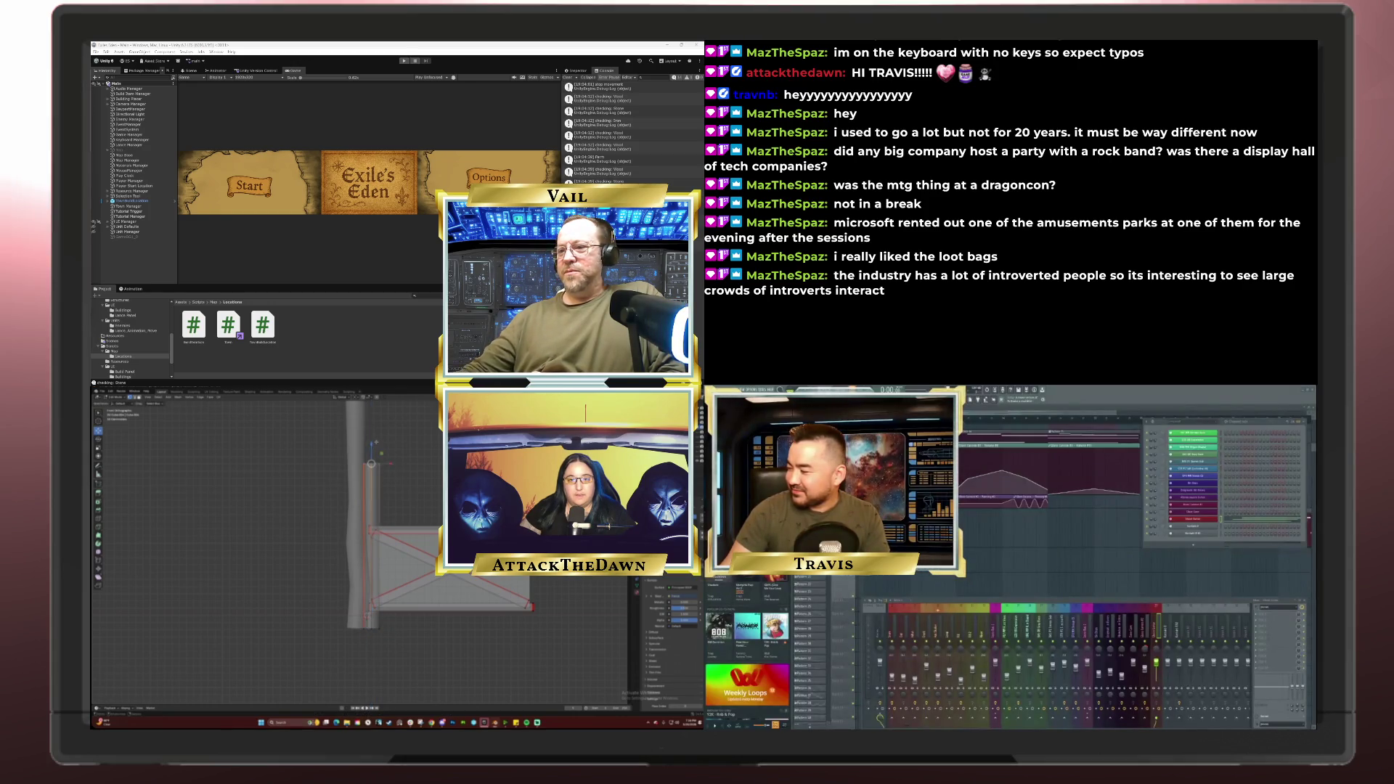
key(g)
key(z)
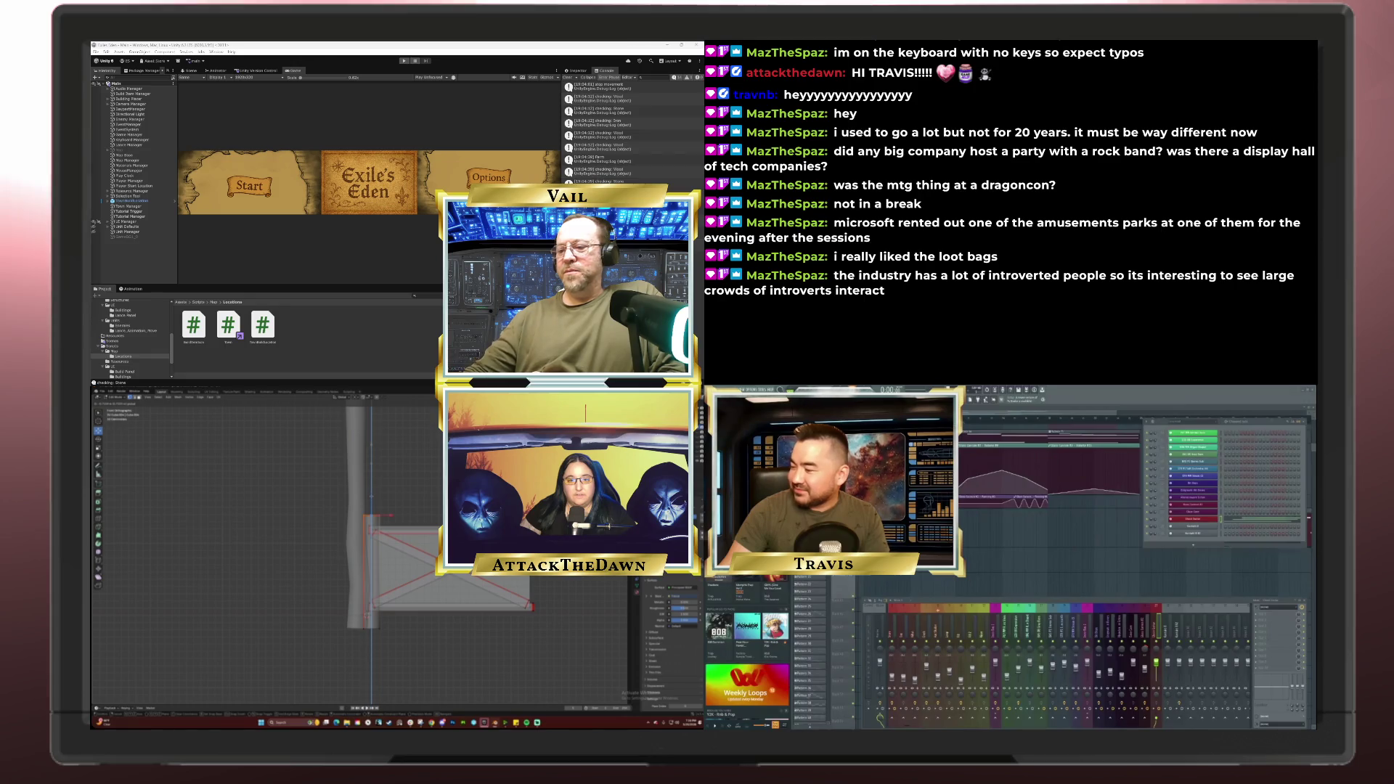
key(Return)
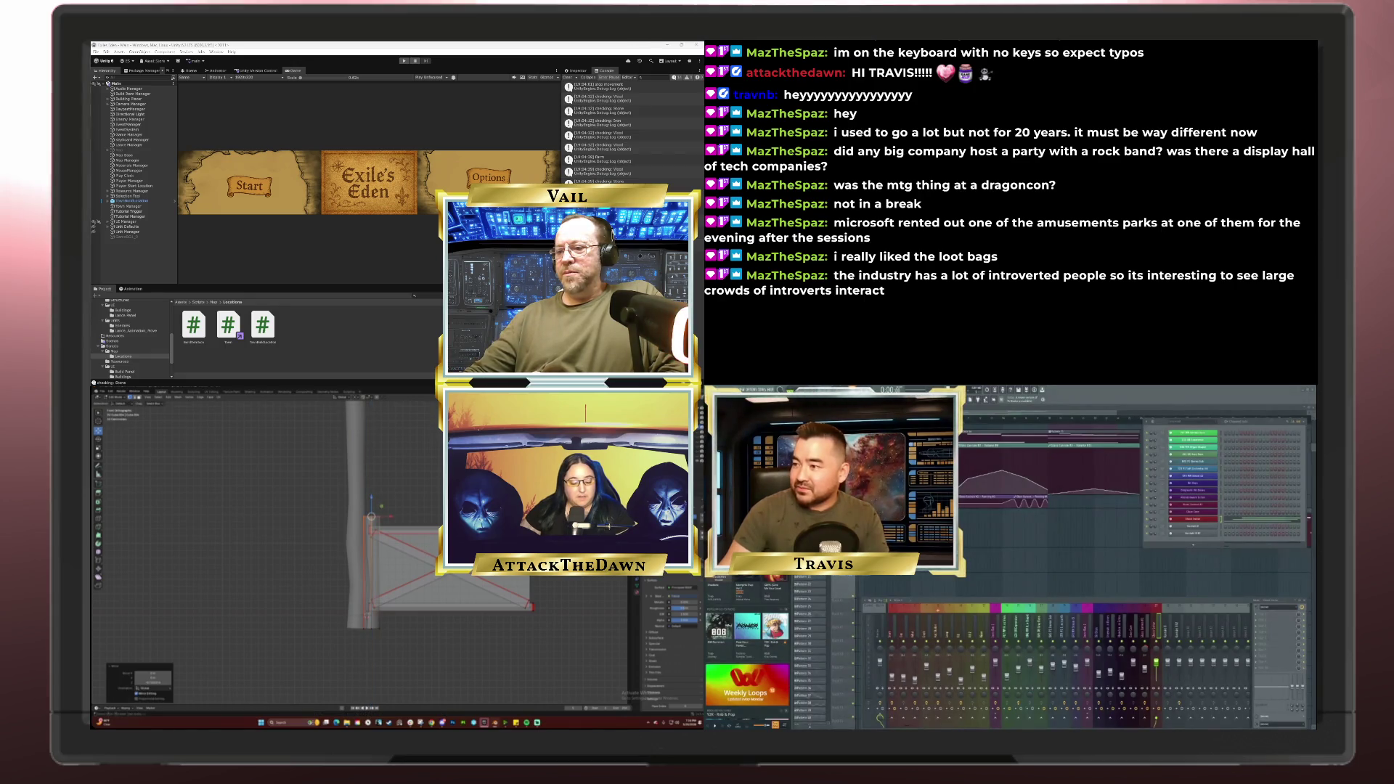
Step: Add the board to the selection, slide it along X, and leave Edit Mode
key(KP_8)
key(KP_8)
key(KP_4)
key(KP_4)
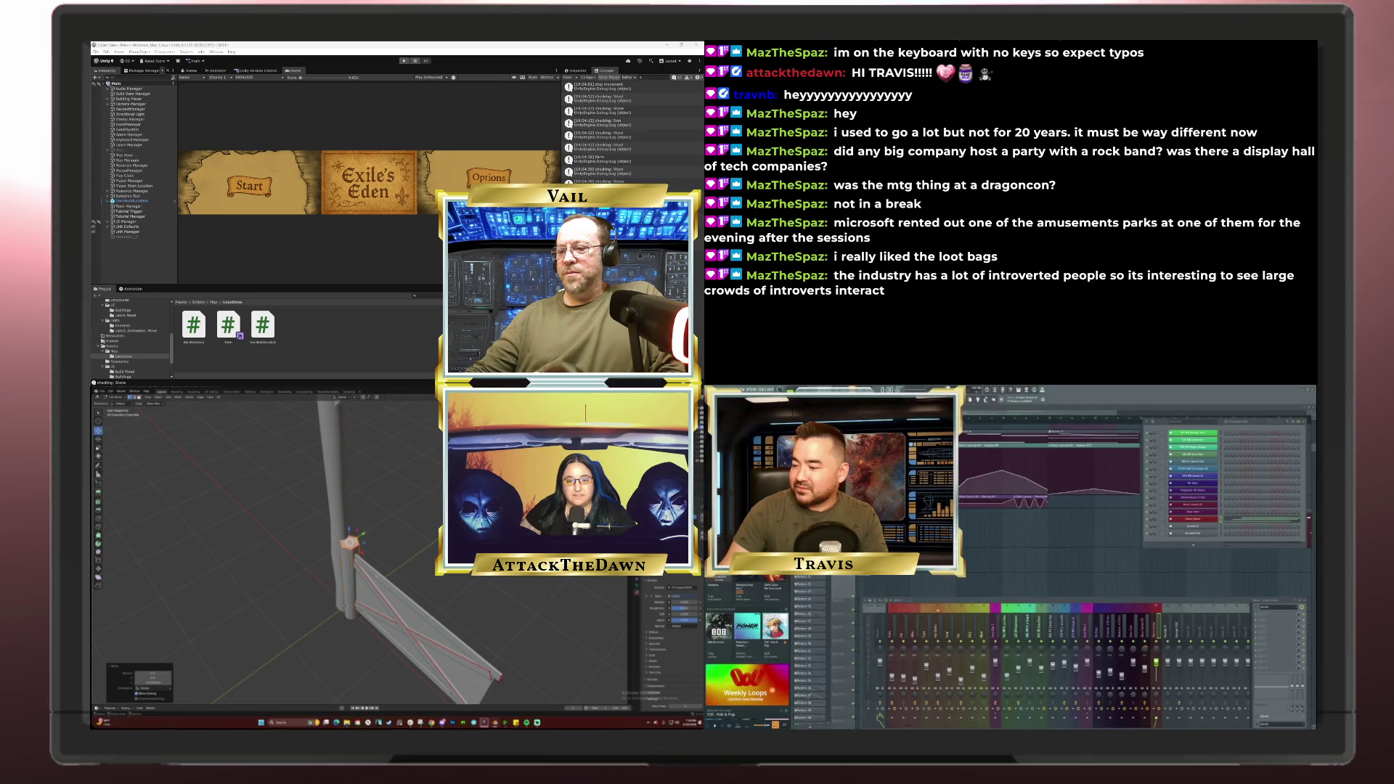
key(KP_4)
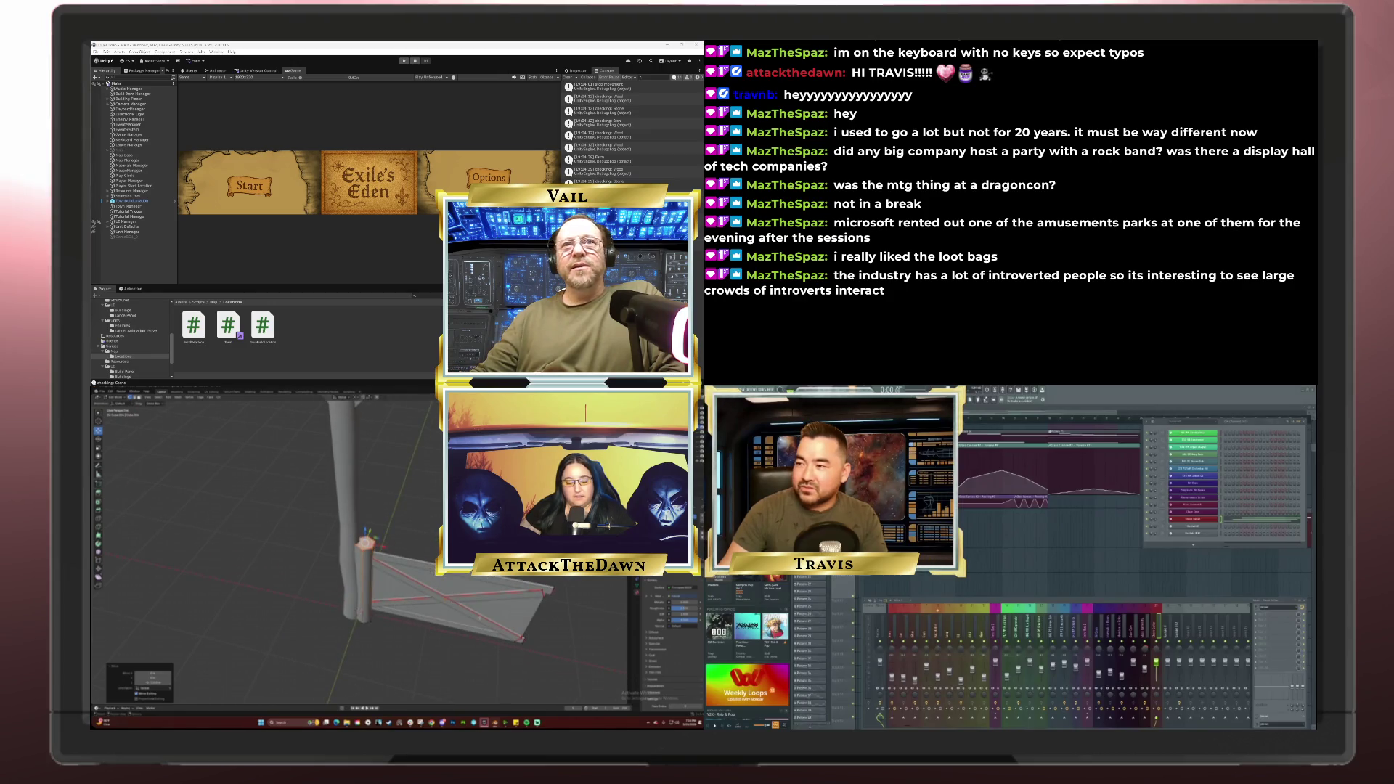
shift+click(464, 610)
key(g)
key(x)
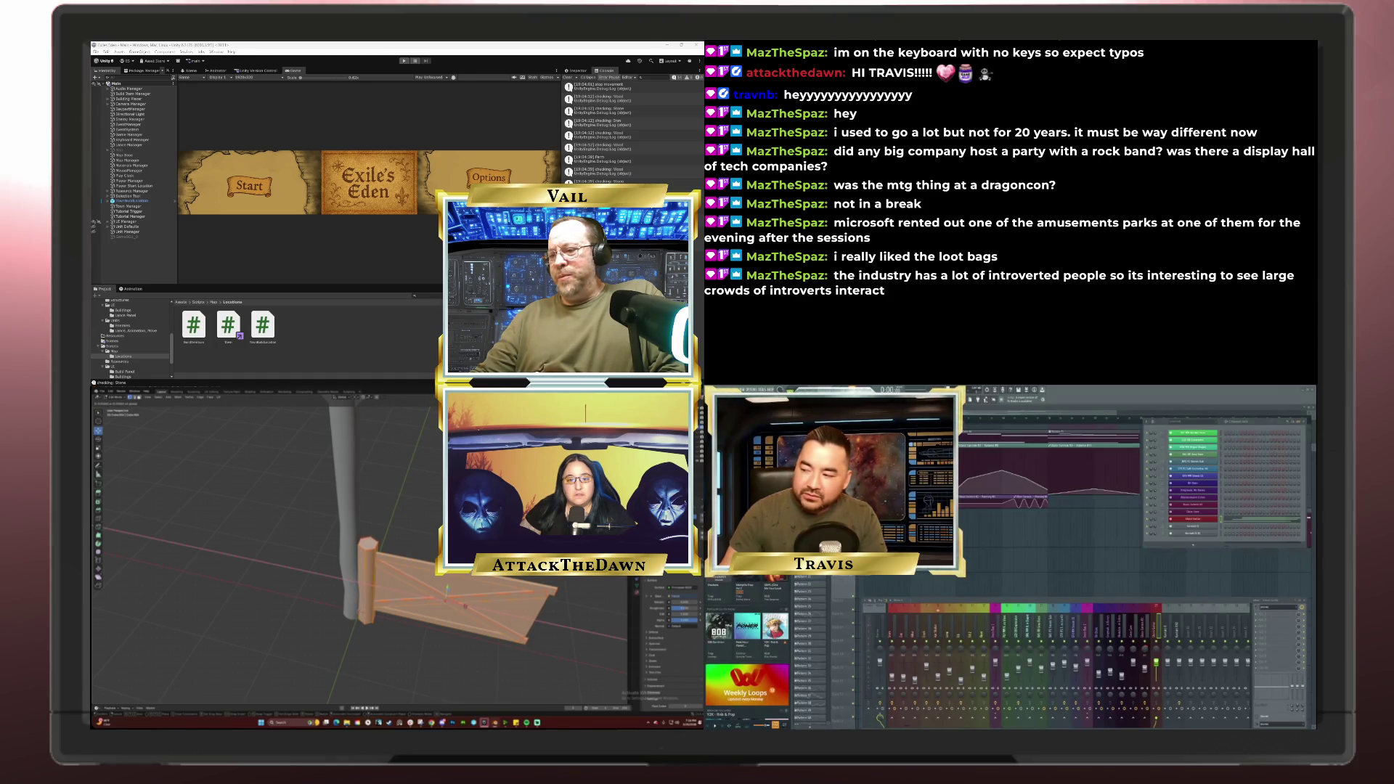
click(405, 665)
key(Tab)
mouse_move(405, 665)
mouse_down()
mouse_move(381, 648)
mouse_move(166, 647)
mouse_move(226, 657)
mouse_move(190, 662)
mouse_up()
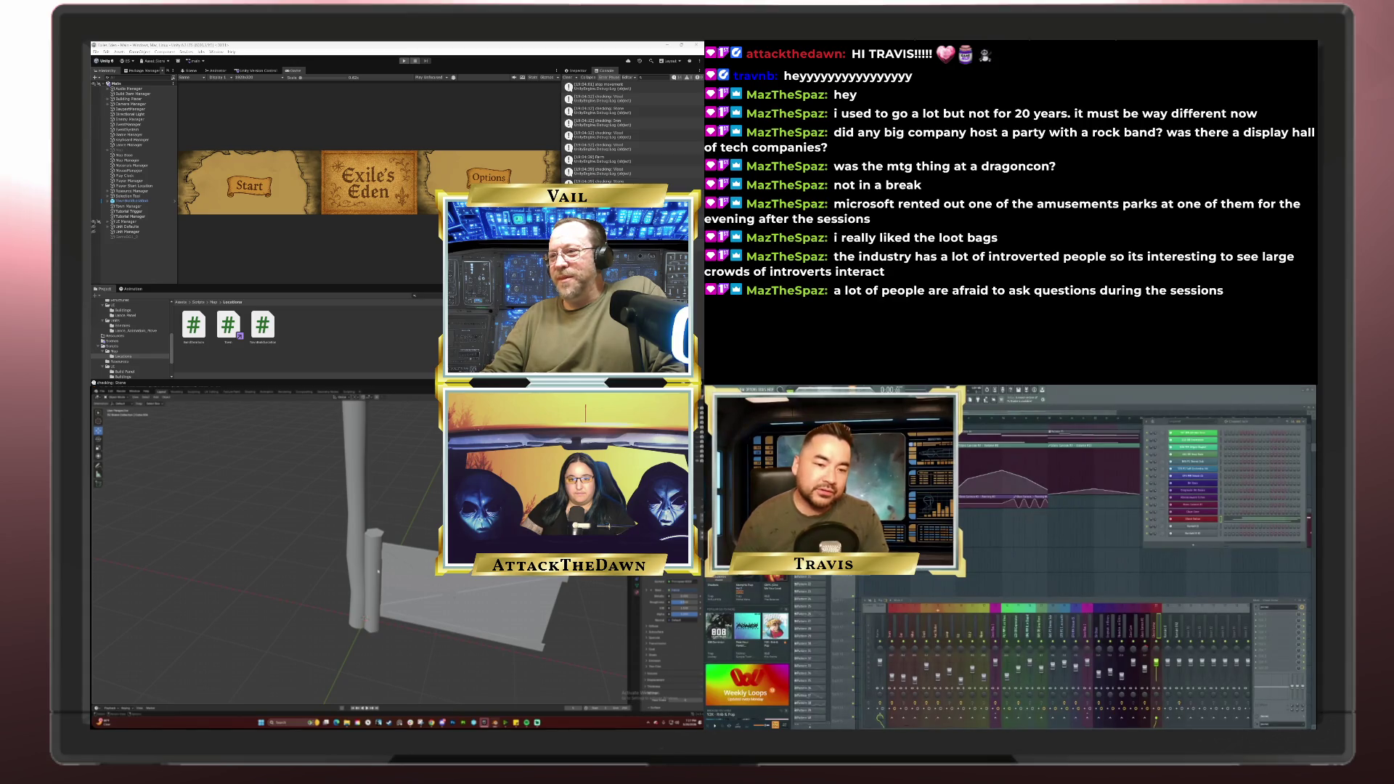
click(377, 570)
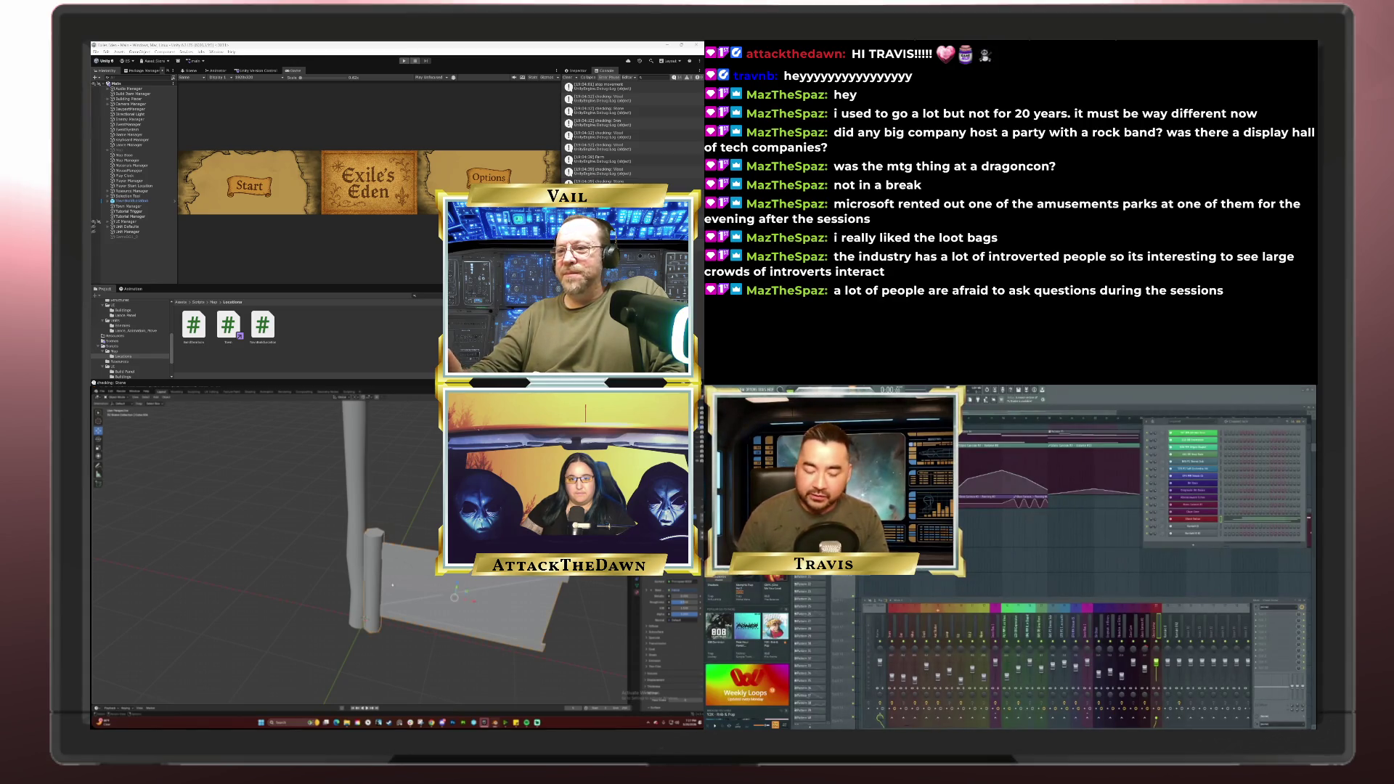
key(Tab)
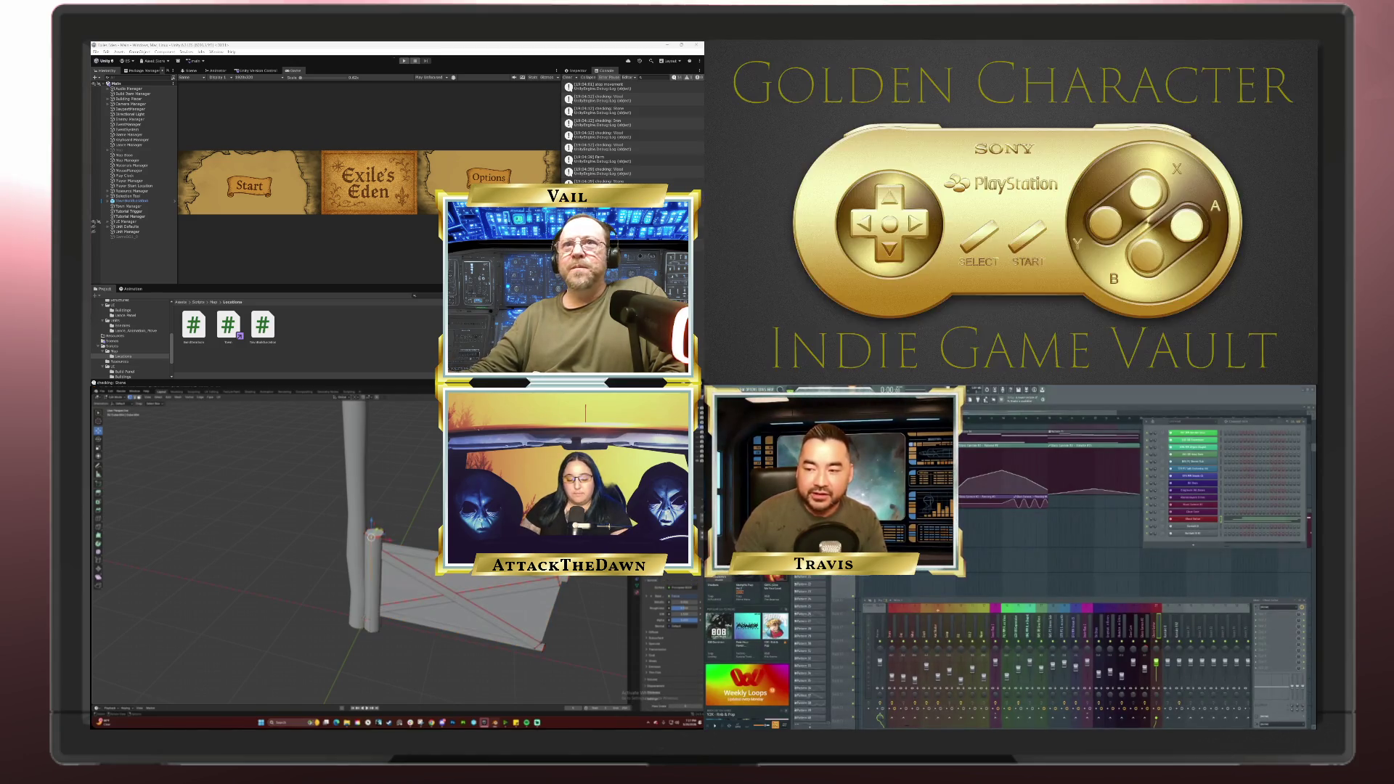
click(372, 581)
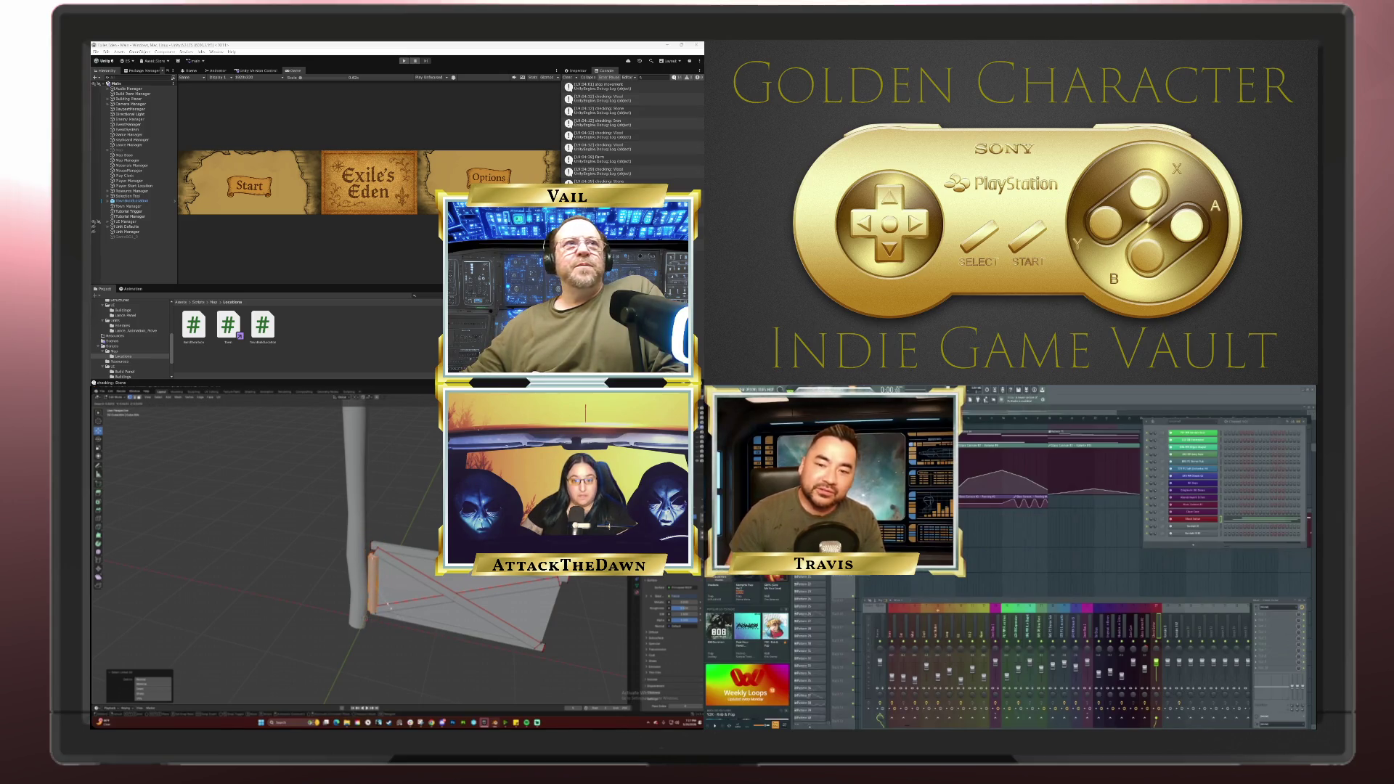
key(ctrl+b)
key(ctrl+Tab)
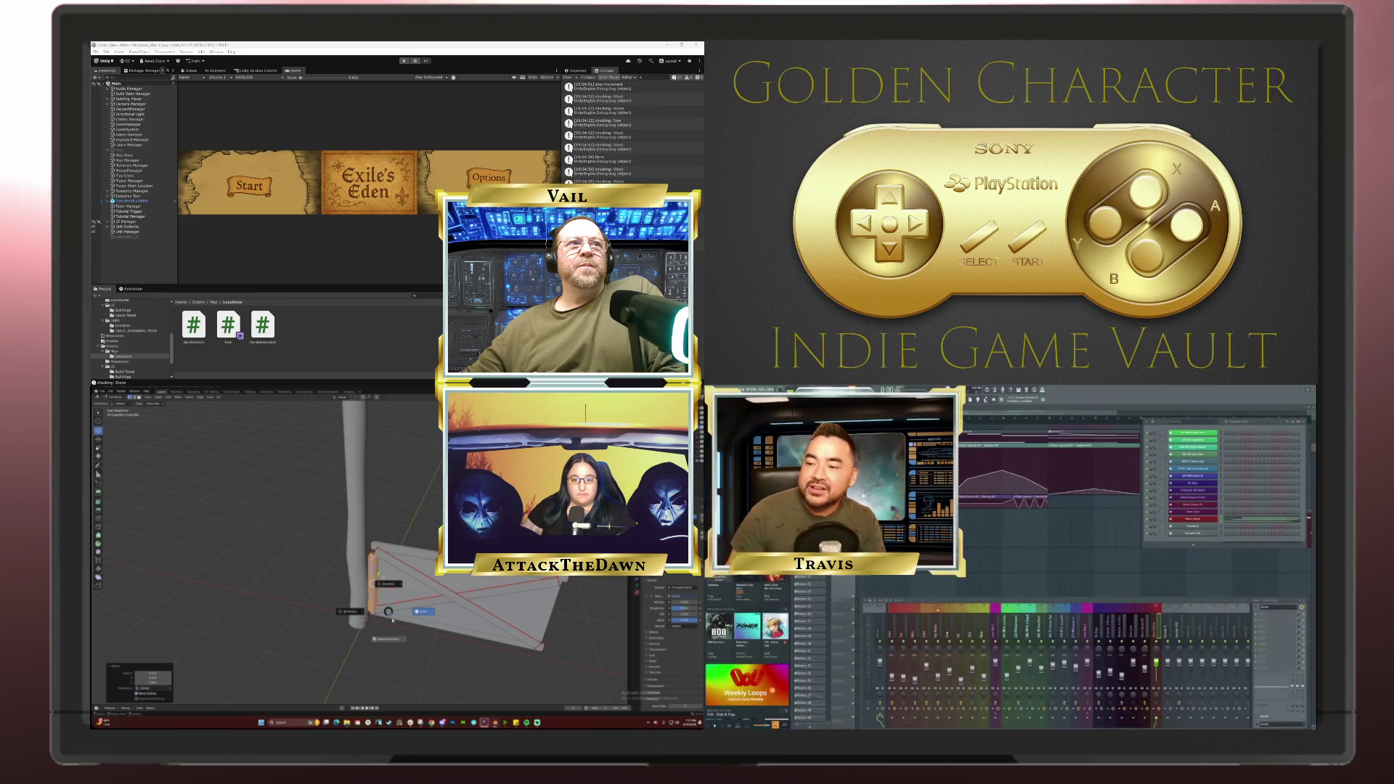
click(351, 612)
key(g)
key(z)
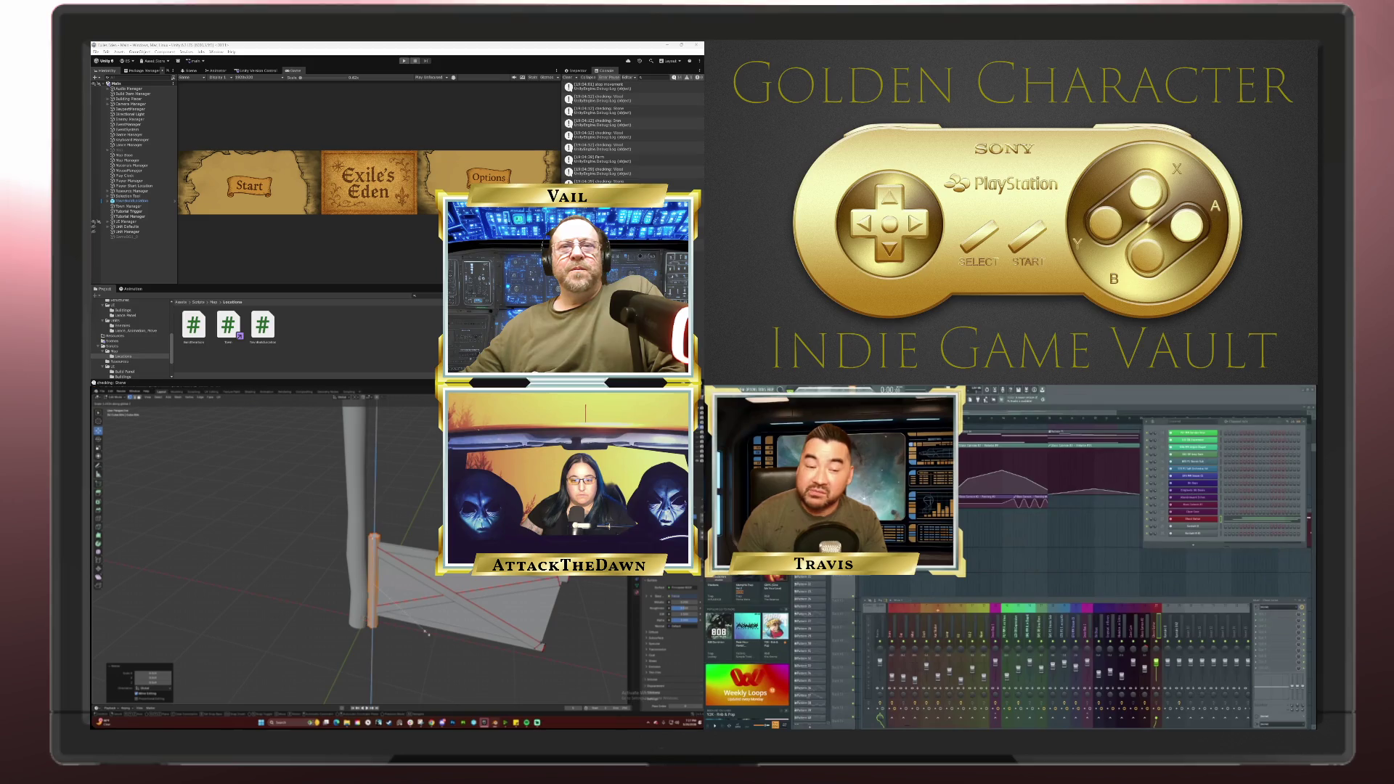
click(424, 632)
key(KP_1)
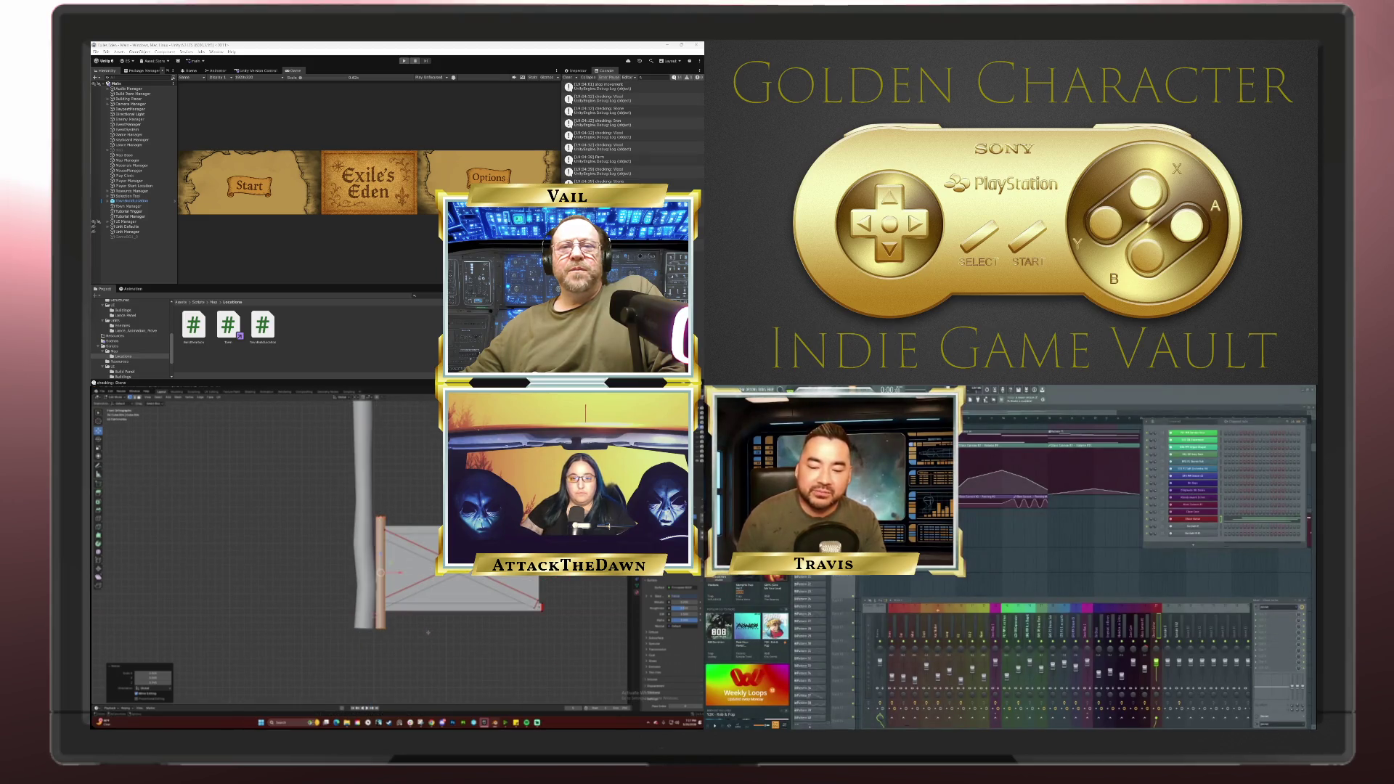
key(s)
key(z)
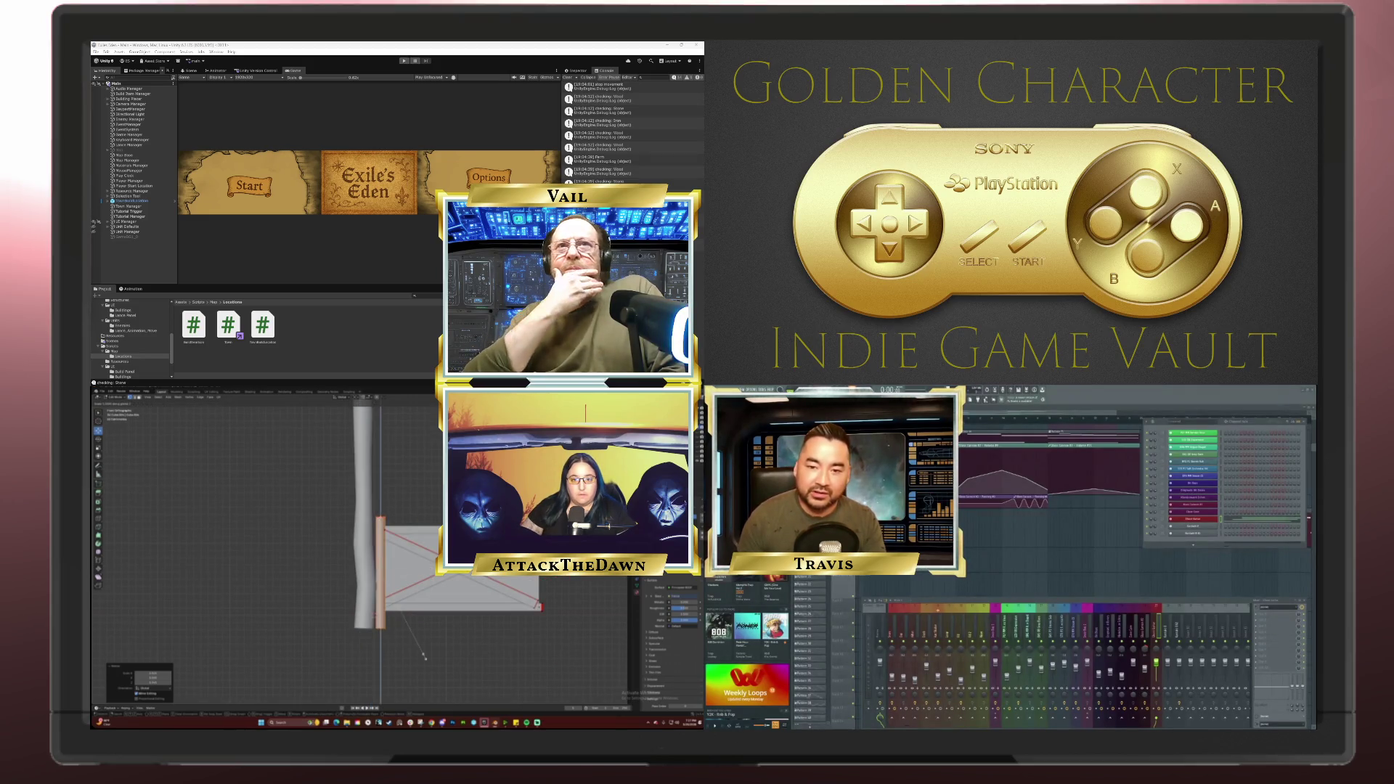
click(419, 654)
key(g)
key(z)
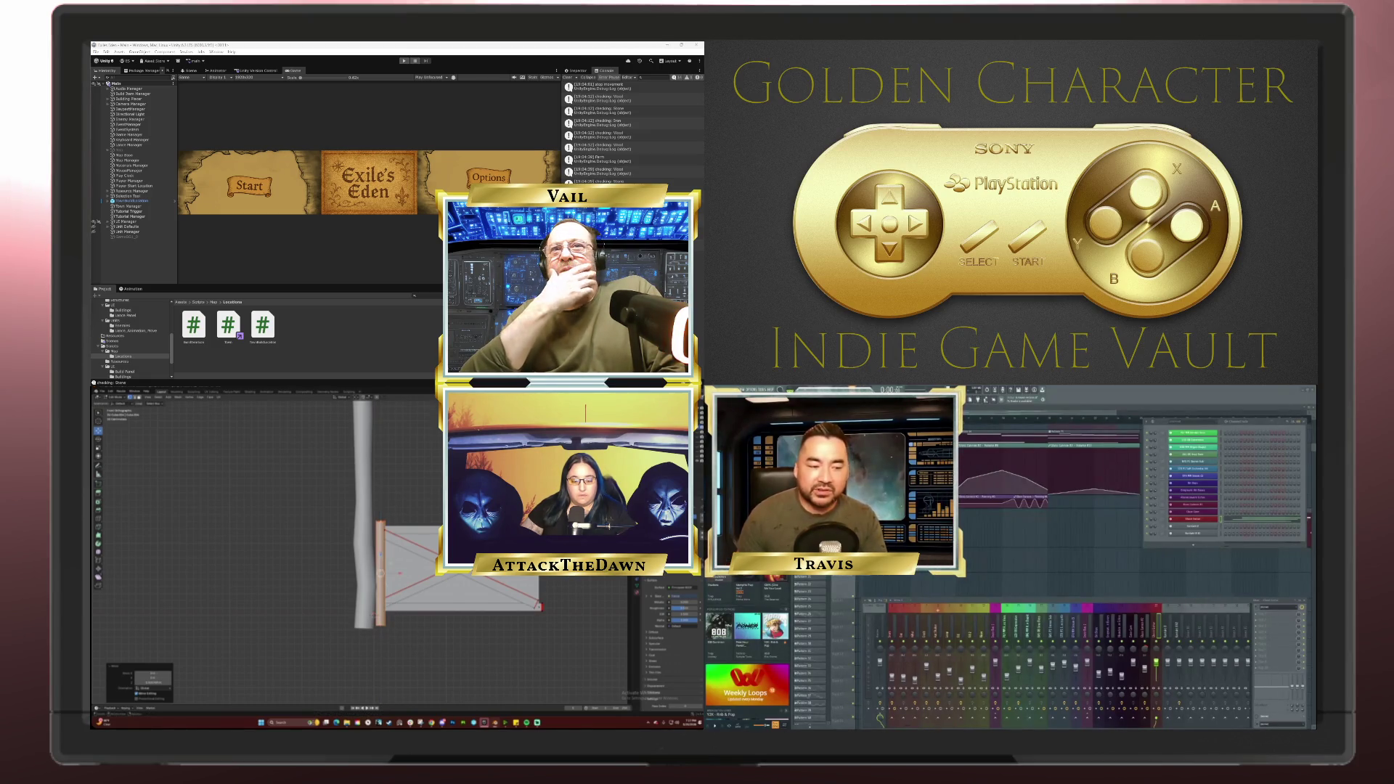
click(450, 613)
key(g)
key(z)
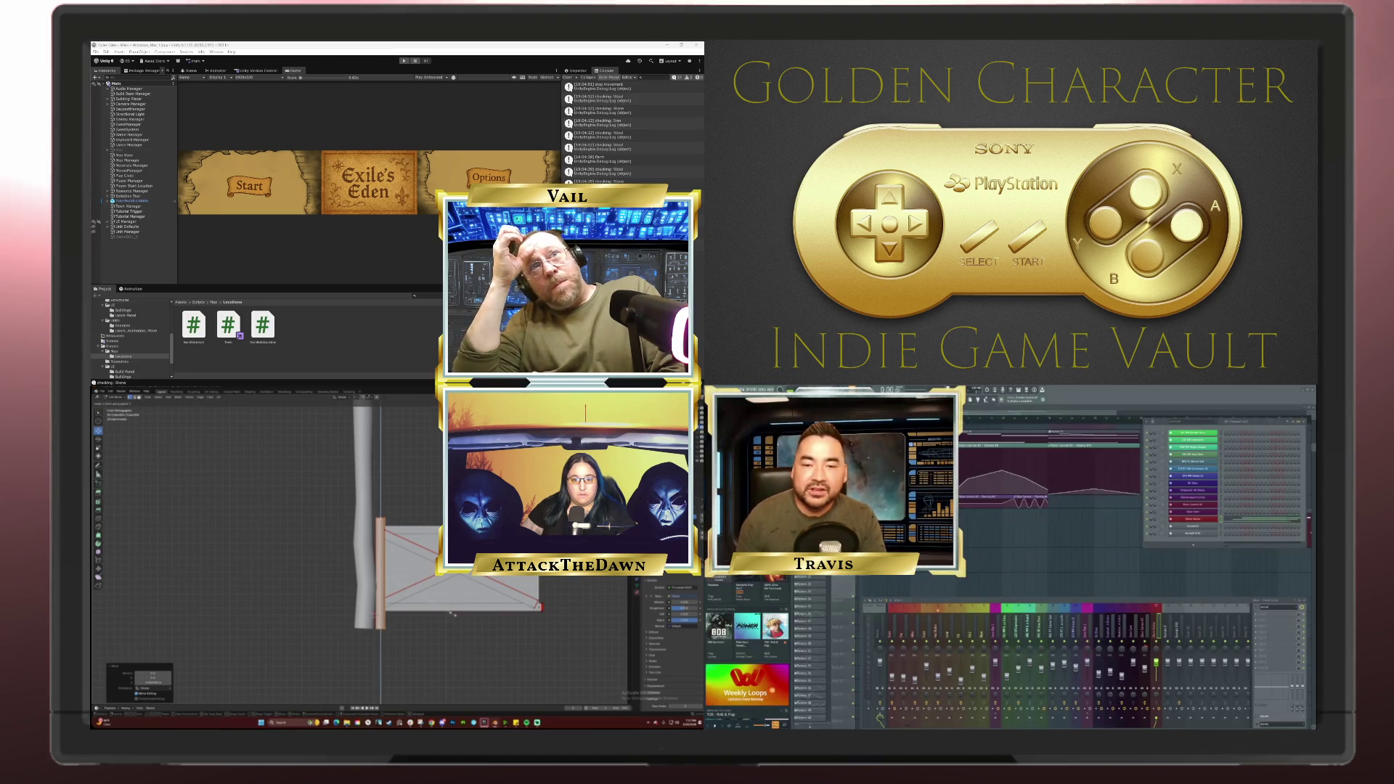
click(451, 614)
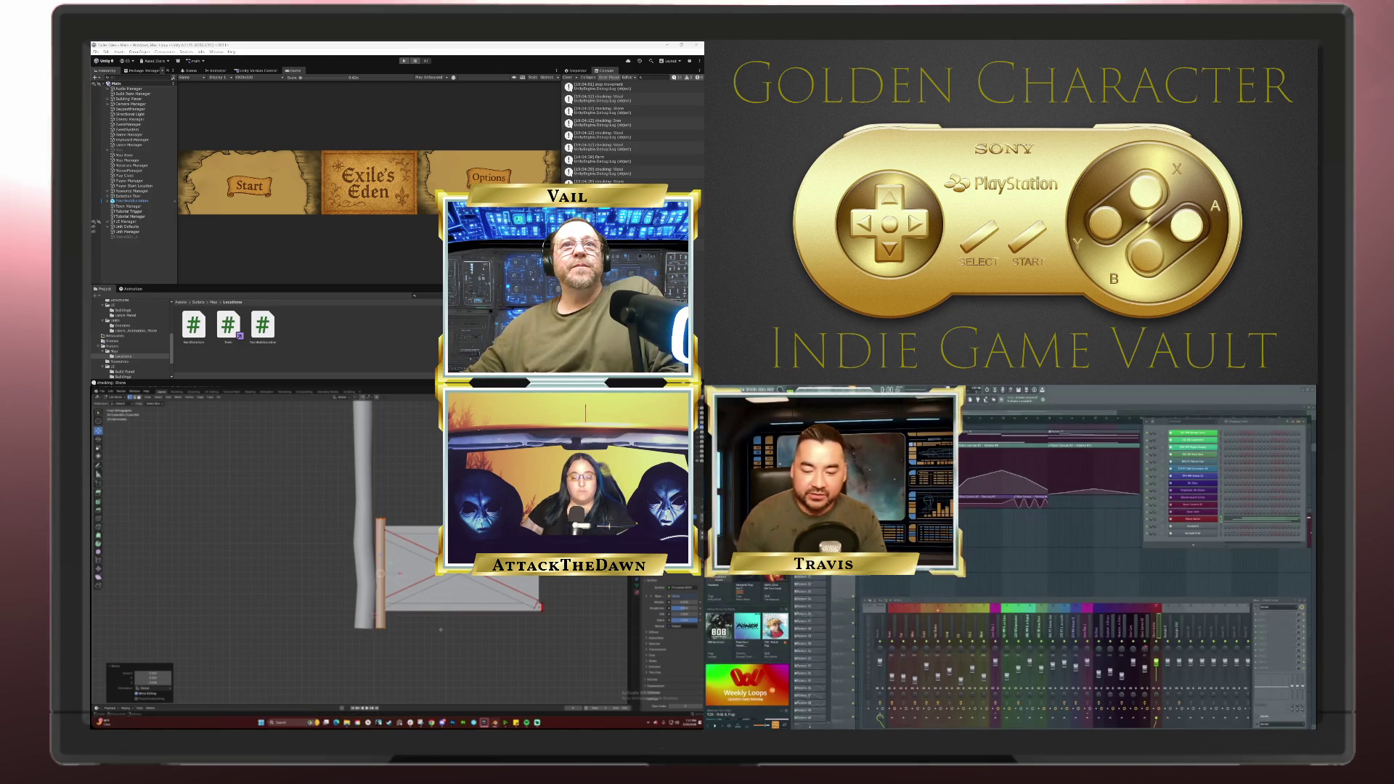
scroll(463, 635, up, 1)
drag(463, 635, 411, 611)
Step: From a top-down then angled view with the post upright, deselect the post
key(KP_7)
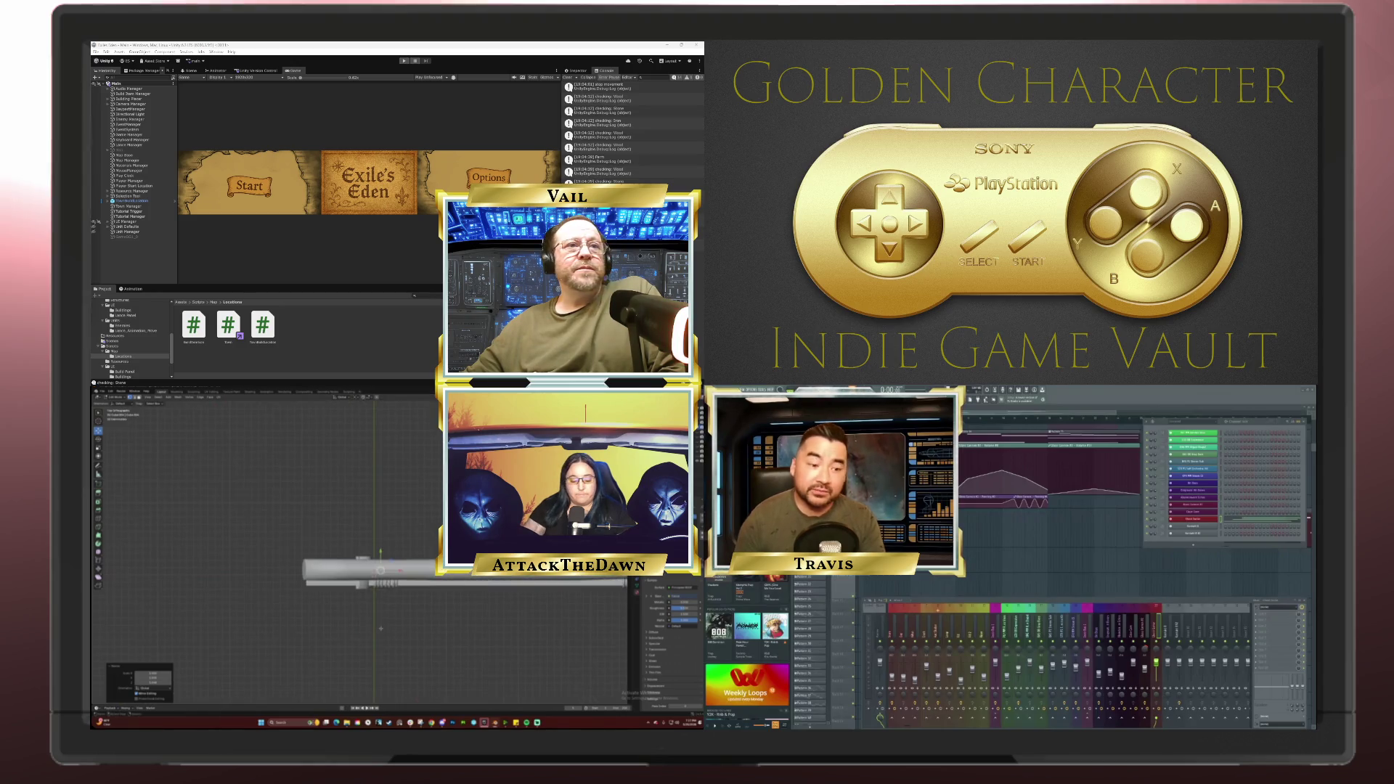
scroll(379, 609, up, 4)
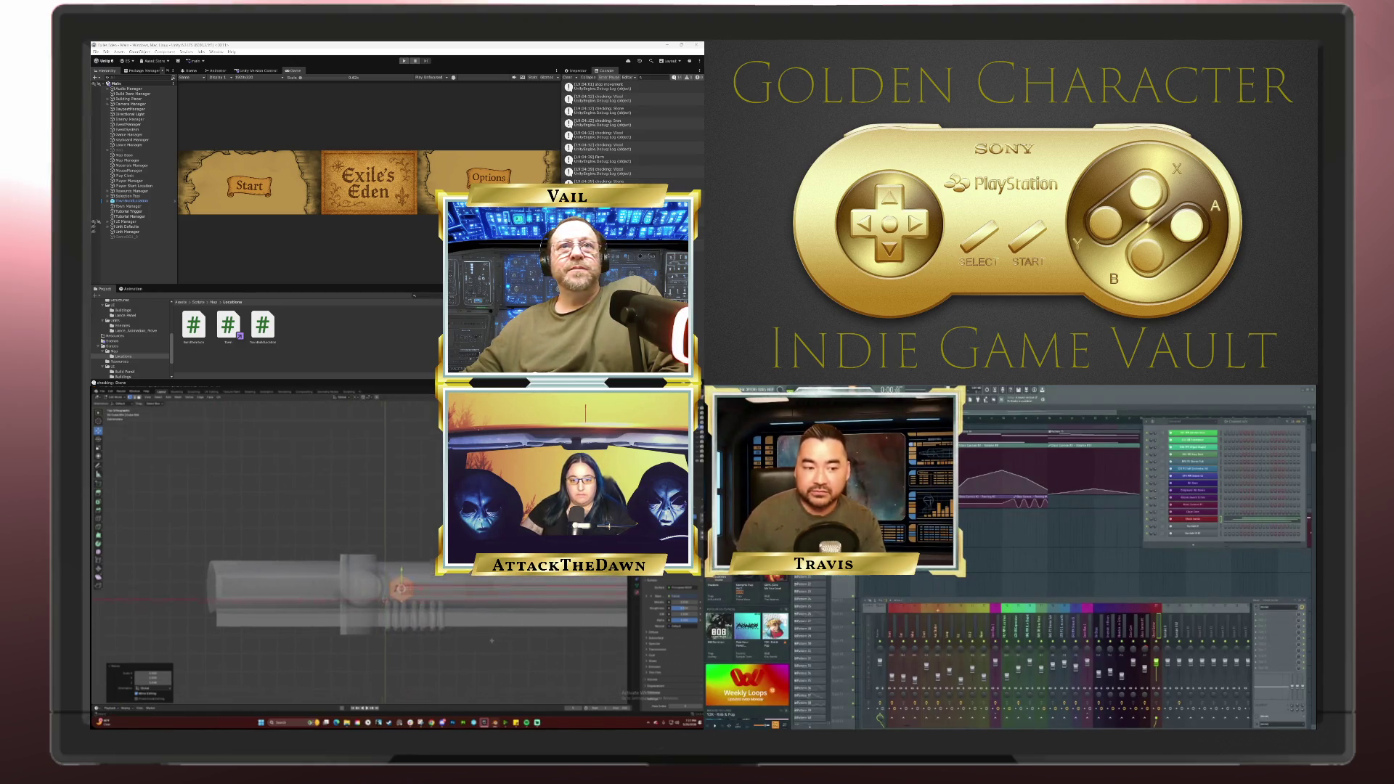
mouse_move(385, 581)
mouse_down()
mouse_move(429, 668)
mouse_move(446, 671)
mouse_move(405, 679)
mouse_up()
click(430, 672)
Step: In the board panel's Edit Mode, select the linked post piece and move it into place
key(Tab)
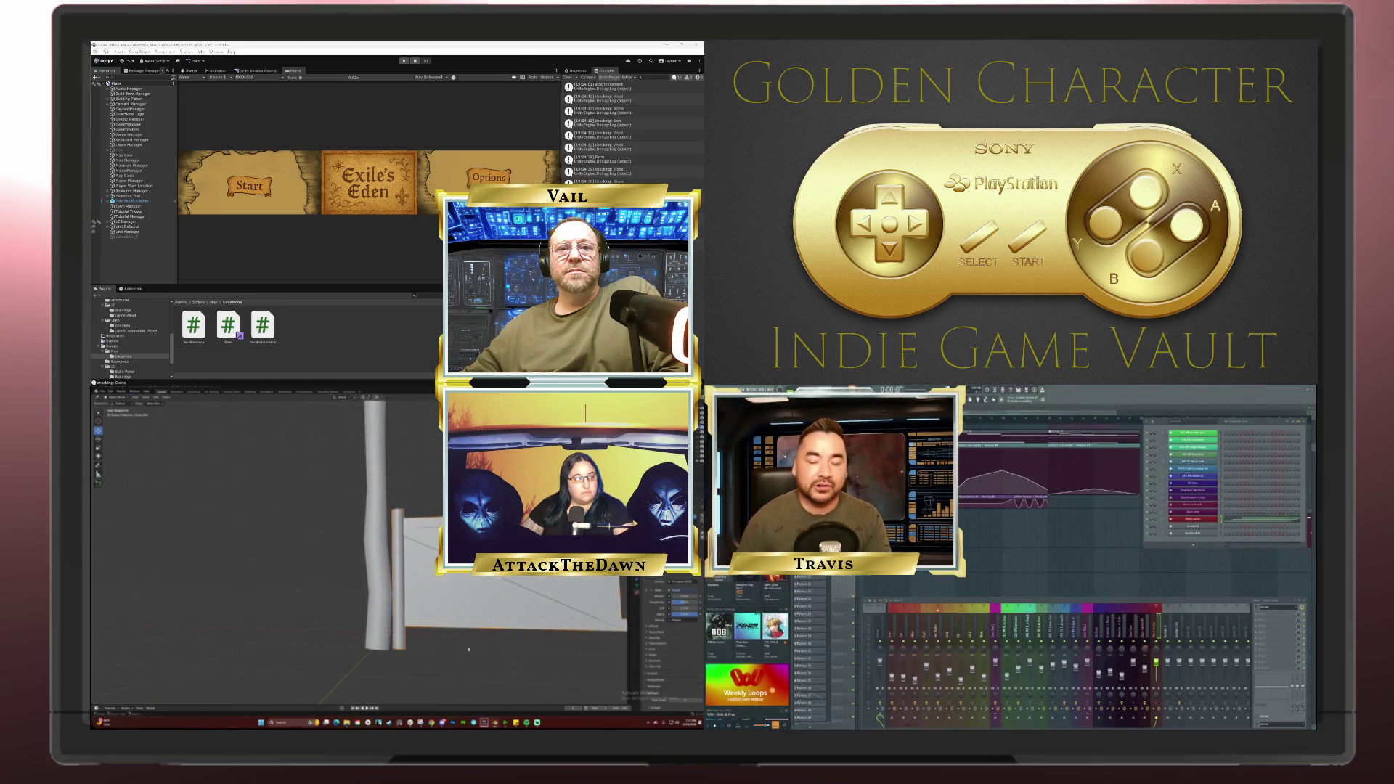
key(Tab)
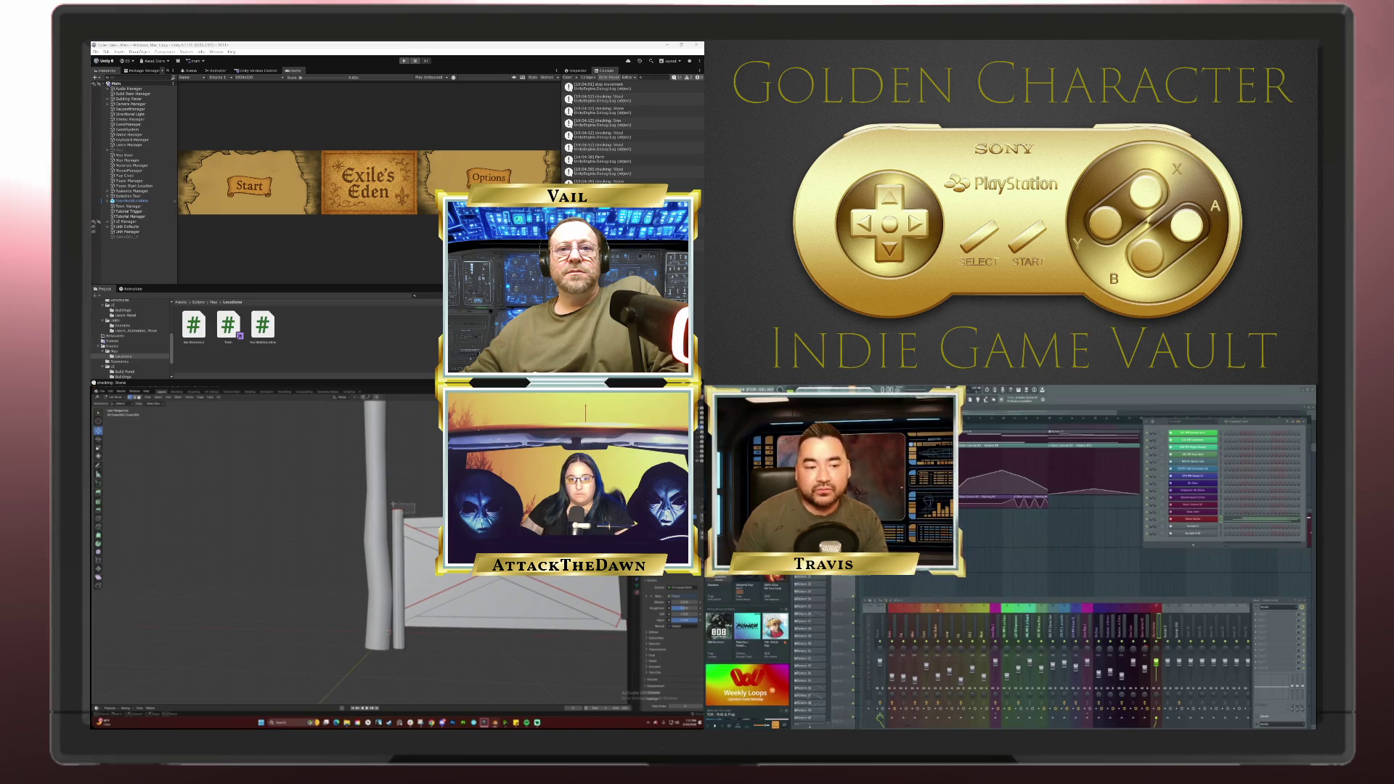
key(l)
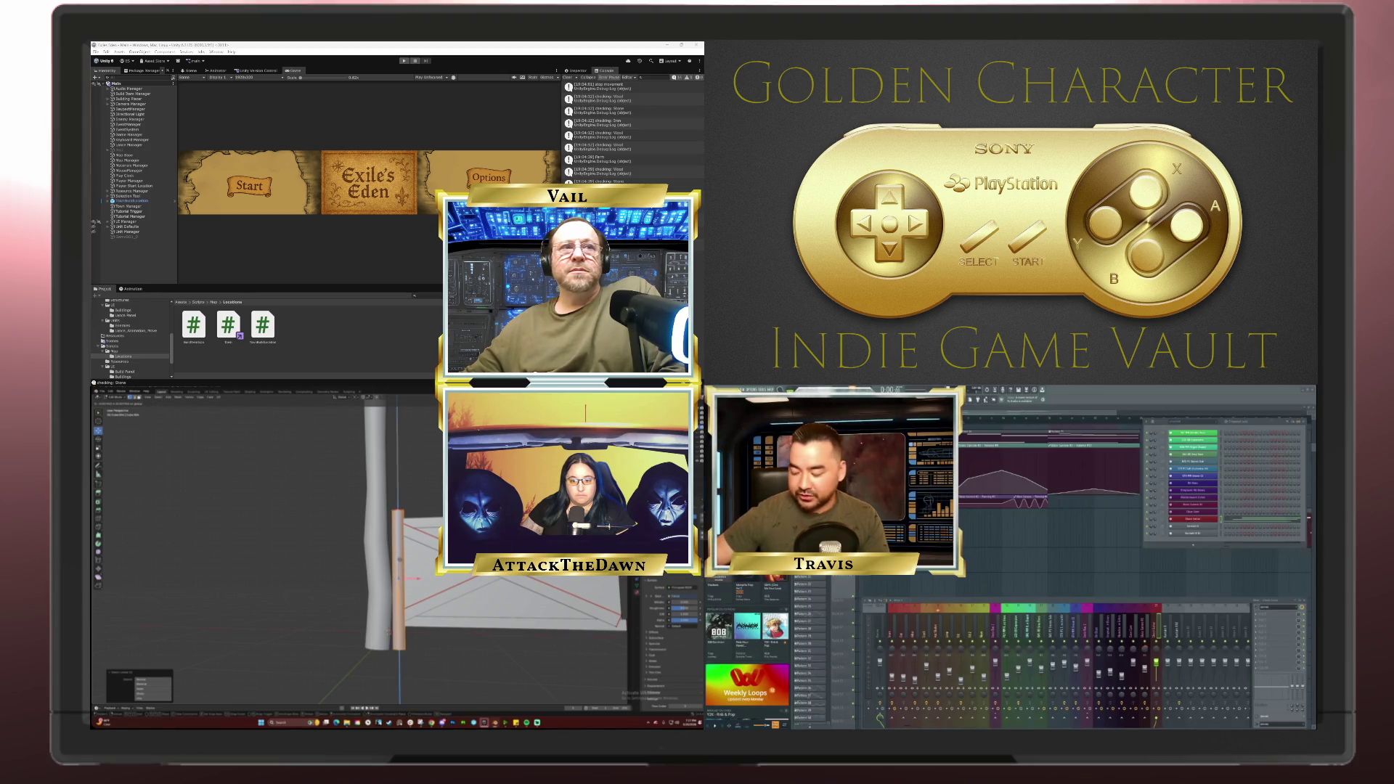
key(g)
click(472, 654)
key(Tab)
drag(472, 654, 495, 670)
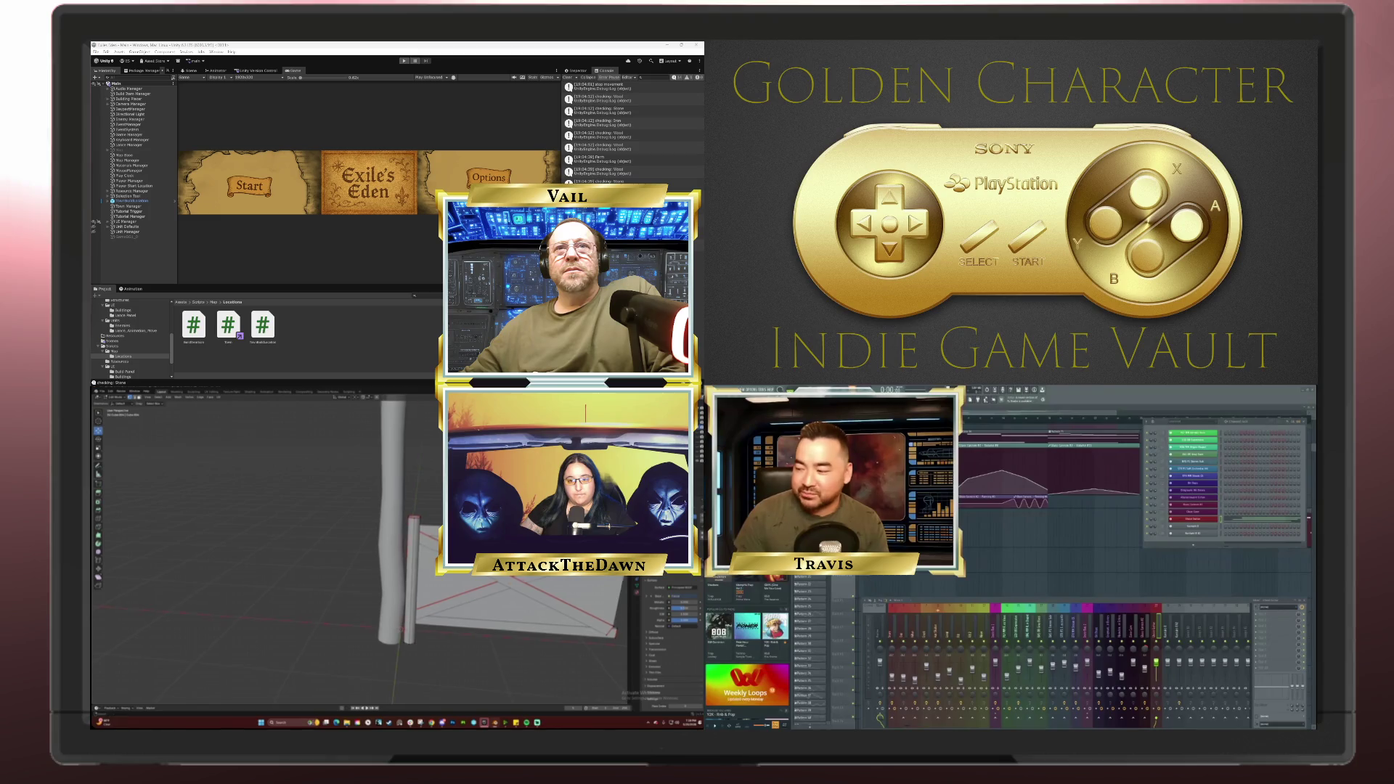
scroll(448, 621, down, 3)
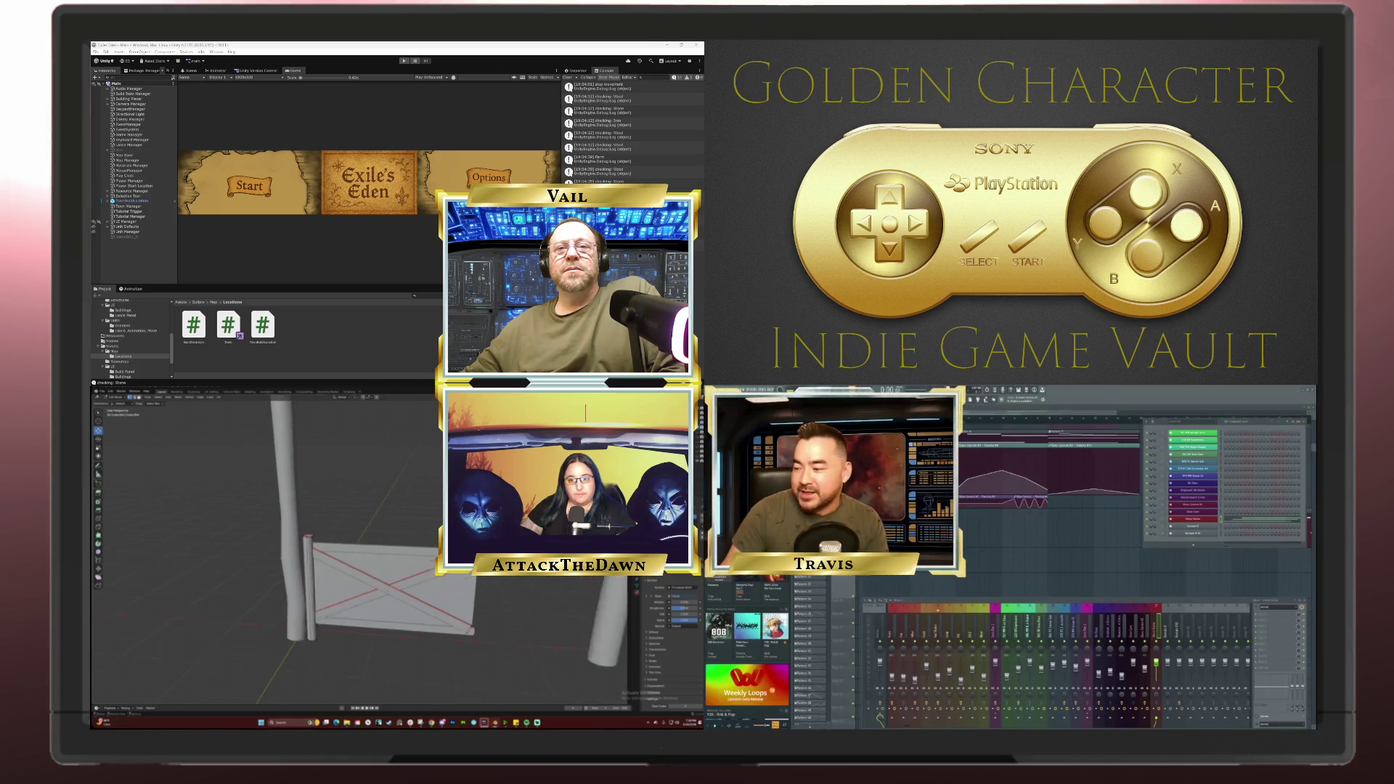
Step: Select the crossed board panel, view it in front orthographic, and enter Edit Mode on its mesh
click(429, 592)
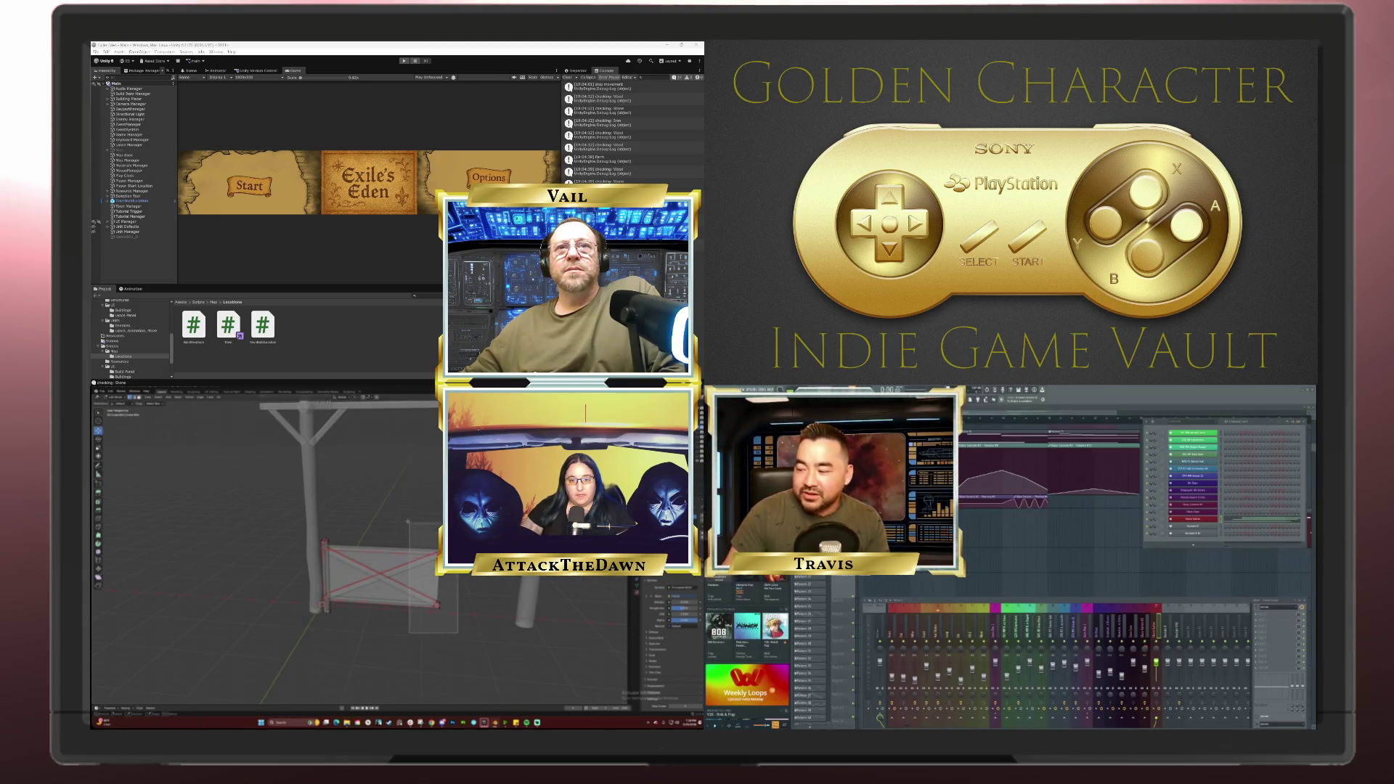
key(a)
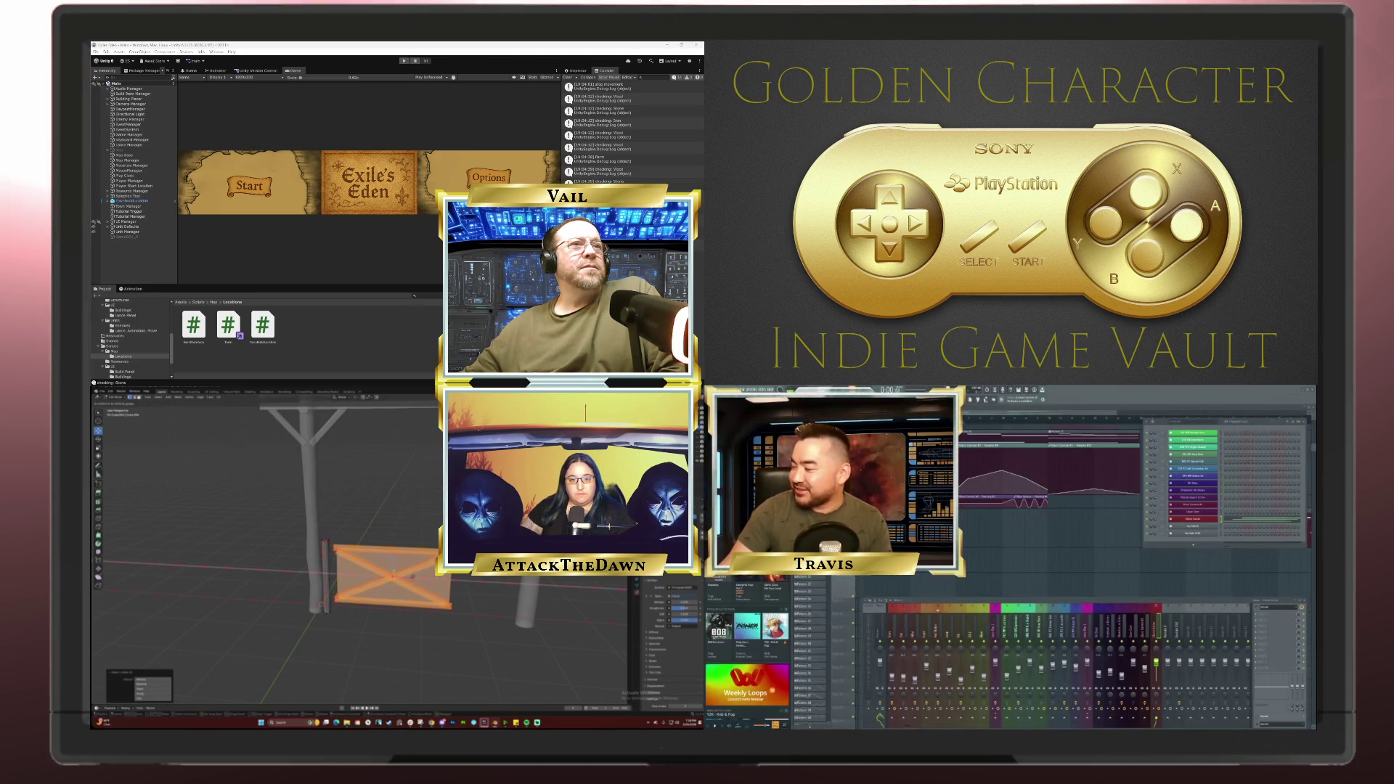
key(KP_1)
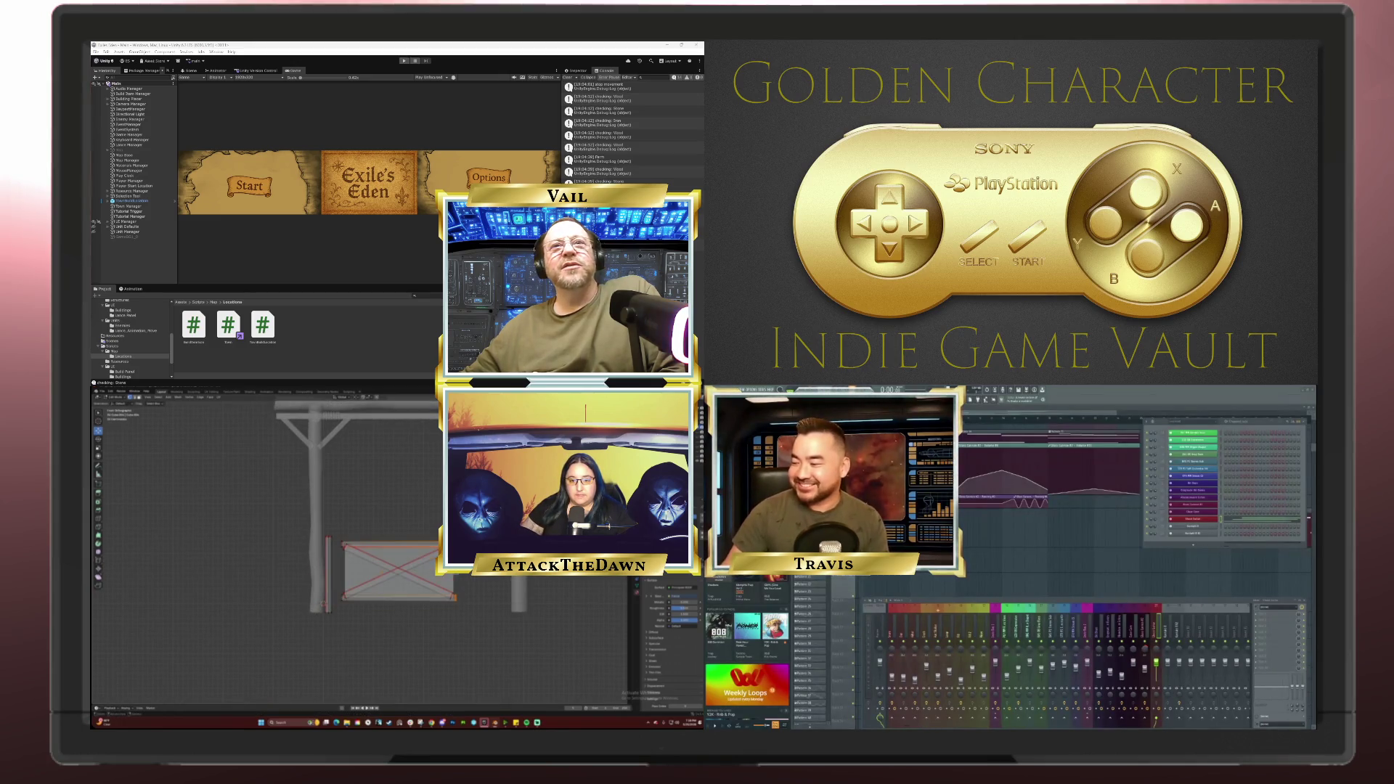
click(483, 598)
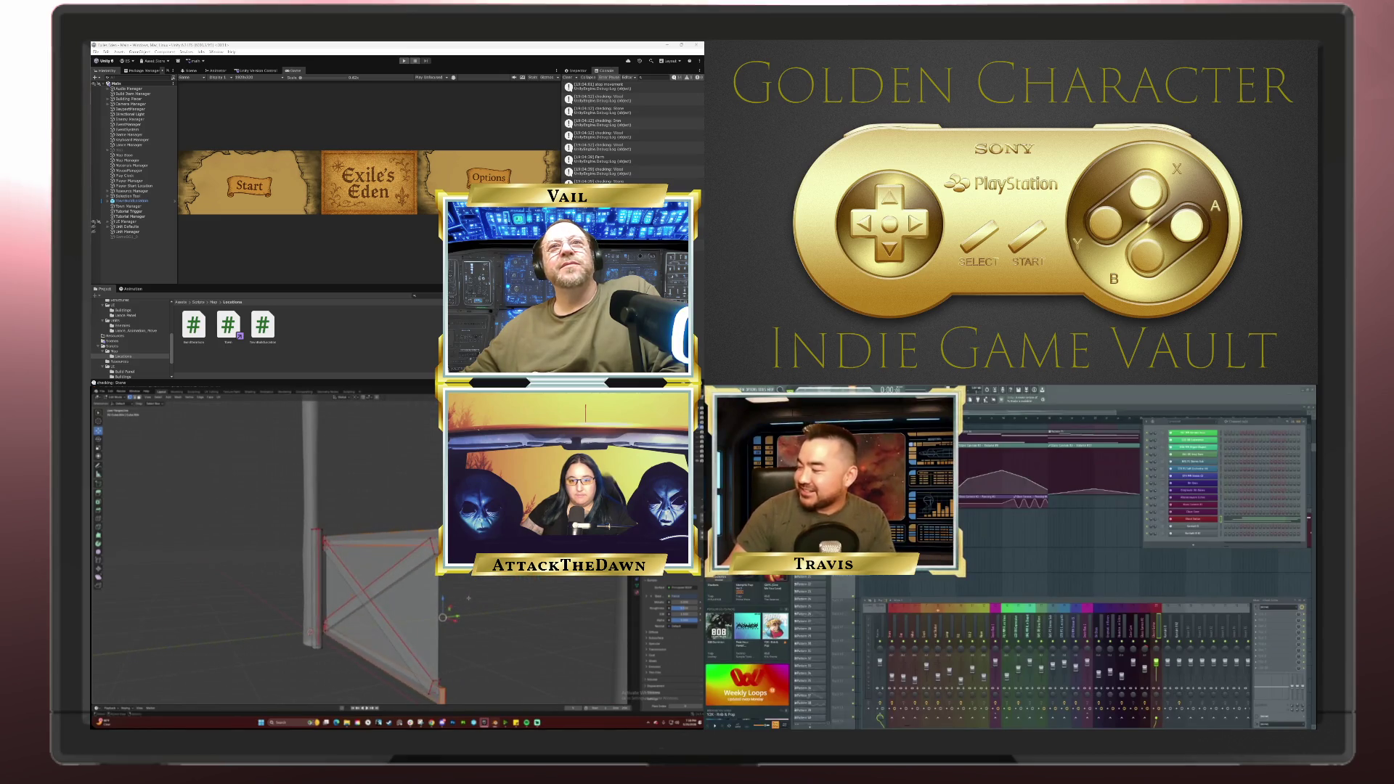
key(Tab)
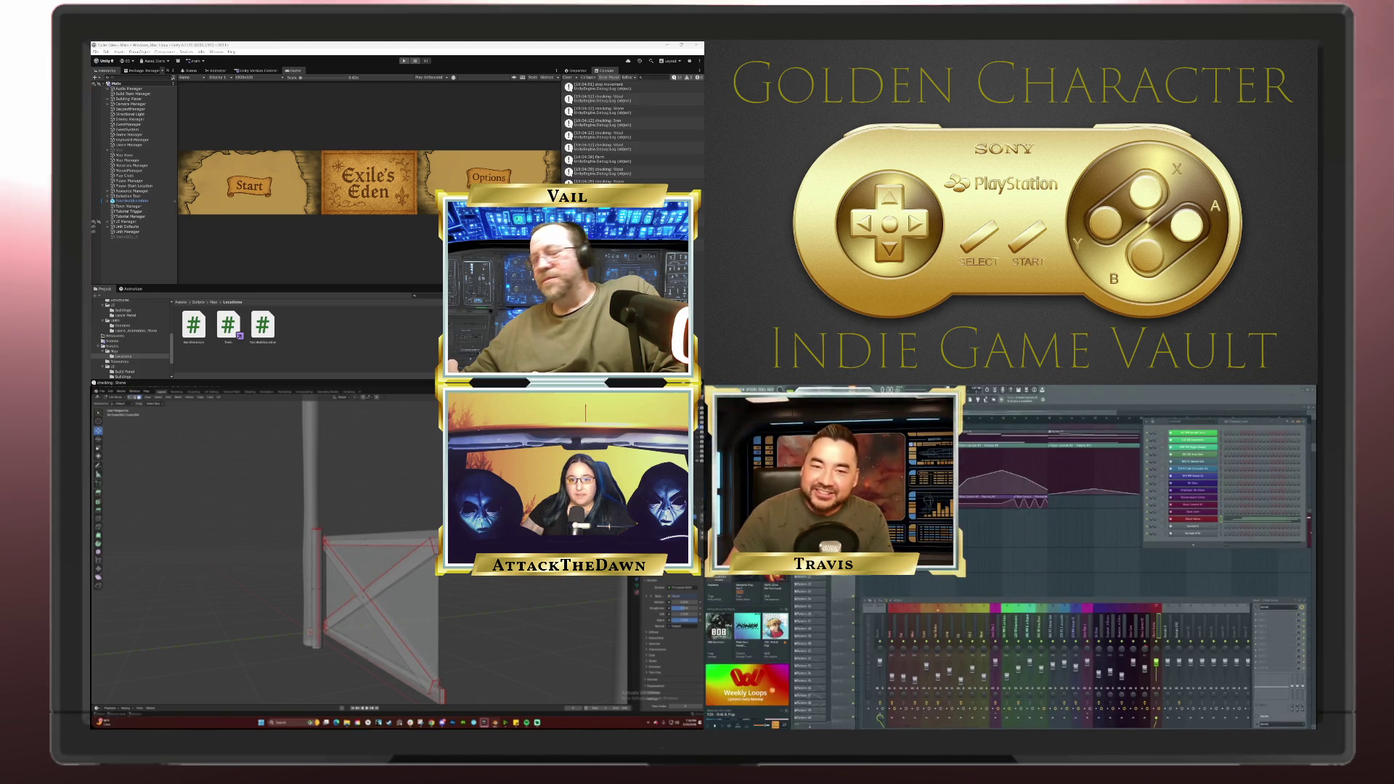
mouse_move(480, 589)
mouse_down()
mouse_move(457, 584)
mouse_move(552, 589)
mouse_up()
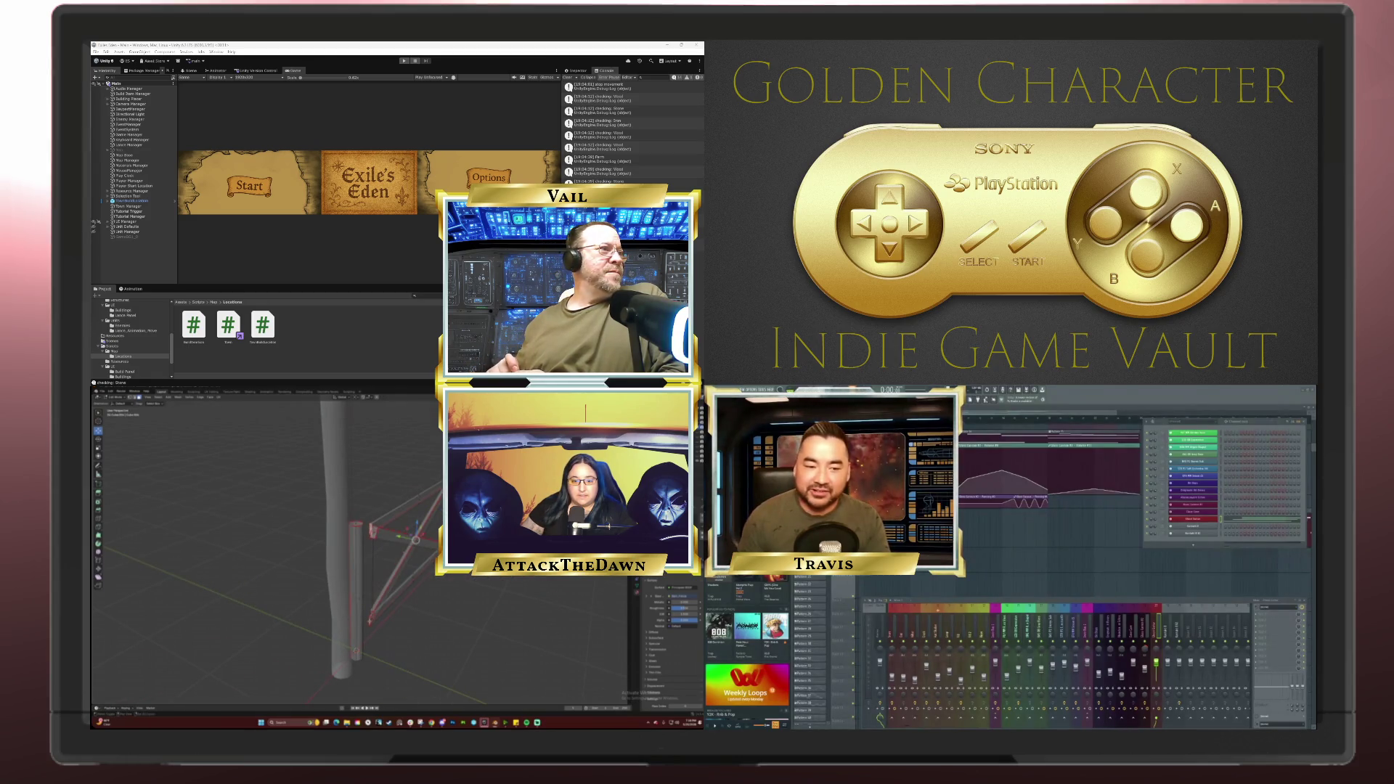
right_click(363, 617)
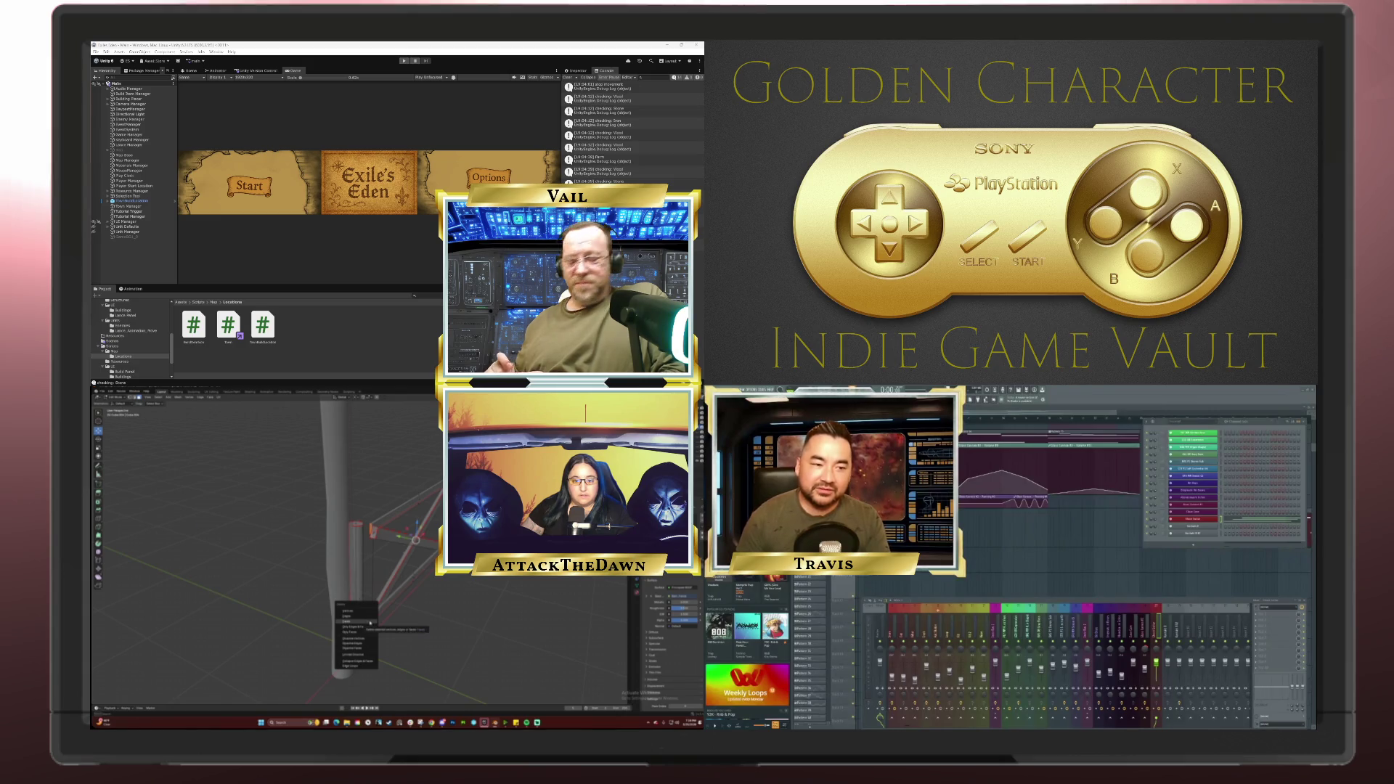
Step: Delete the selected board geometry and slide the remaining selection sideways along X
click(369, 622)
key(KP_1)
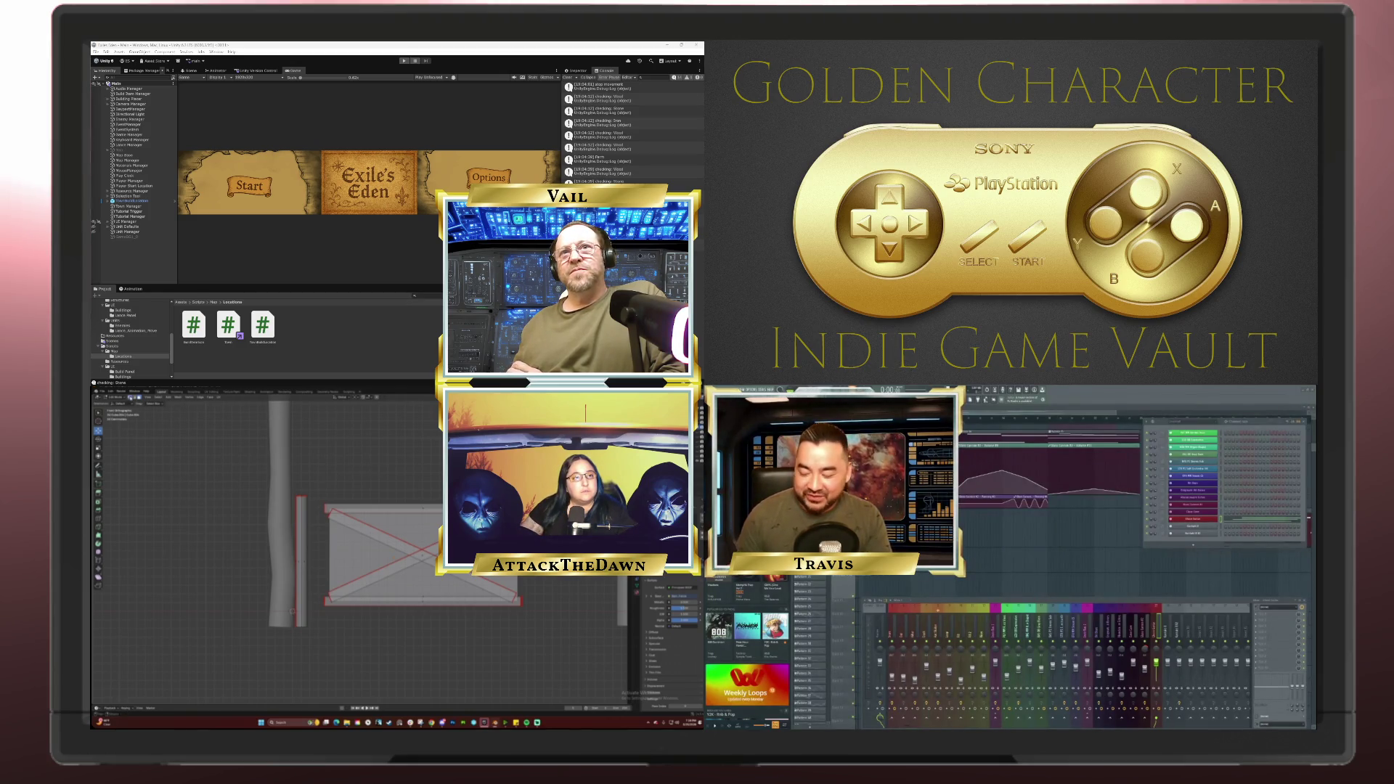
drag(575, 611, 535, 611)
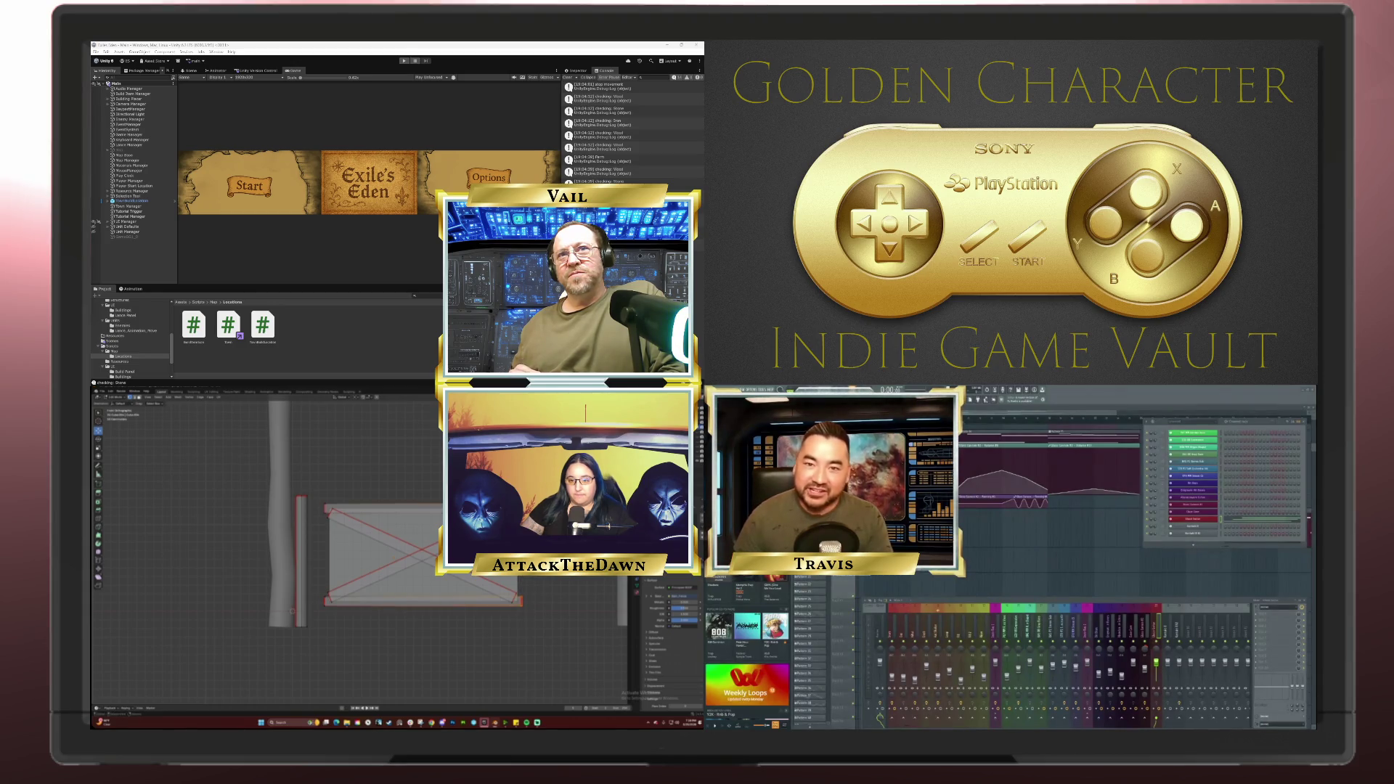
key(g)
key(x)
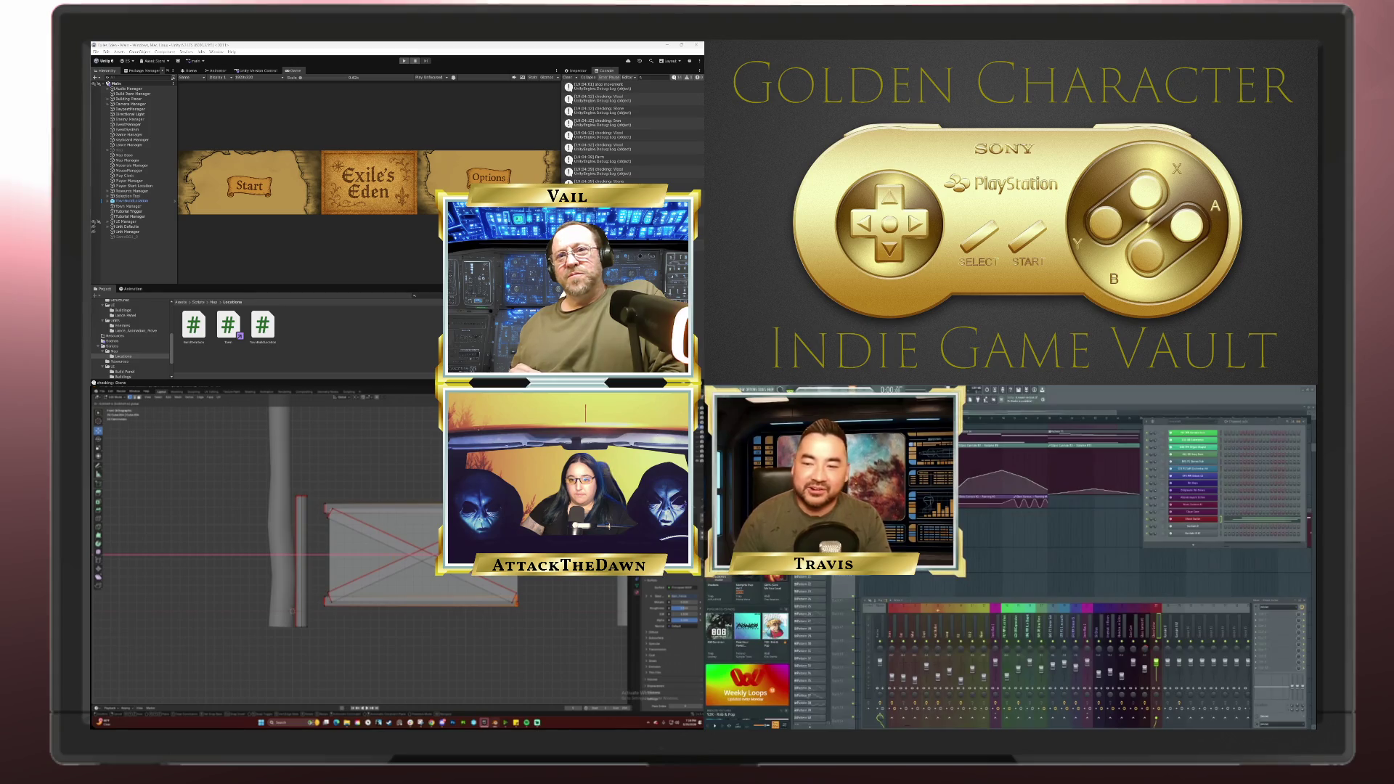
key(Return)
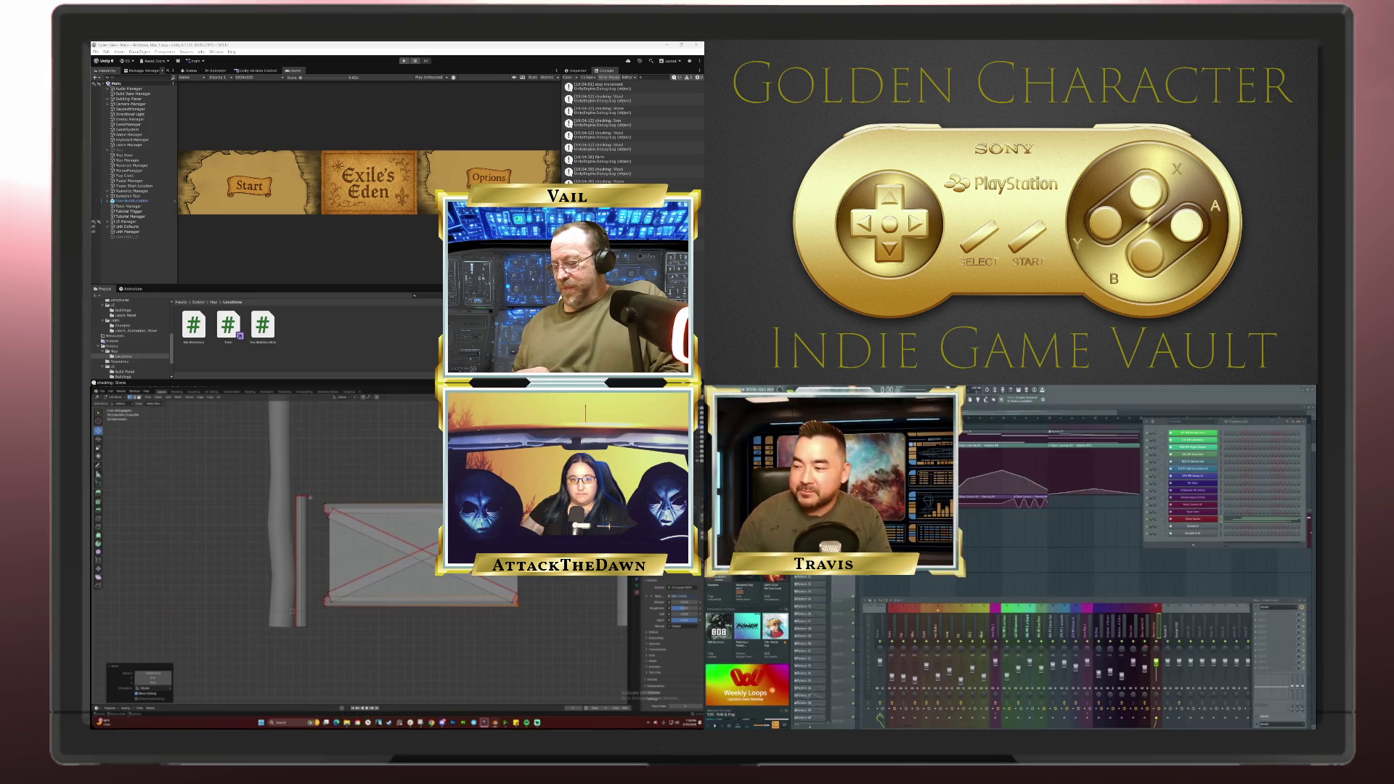
Step: Slide a board corner vertex along X, then select the upper corner vertex
click(324, 507)
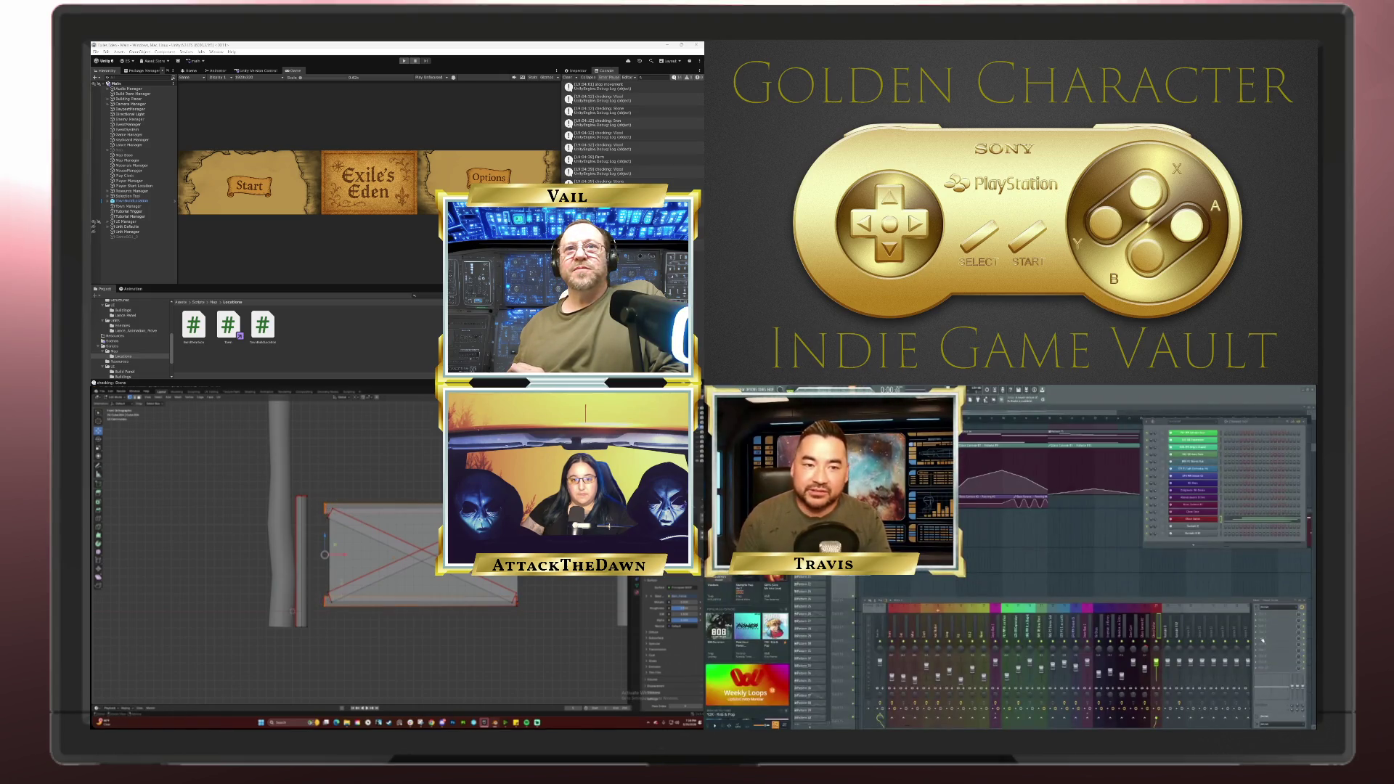
key(g)
key(x)
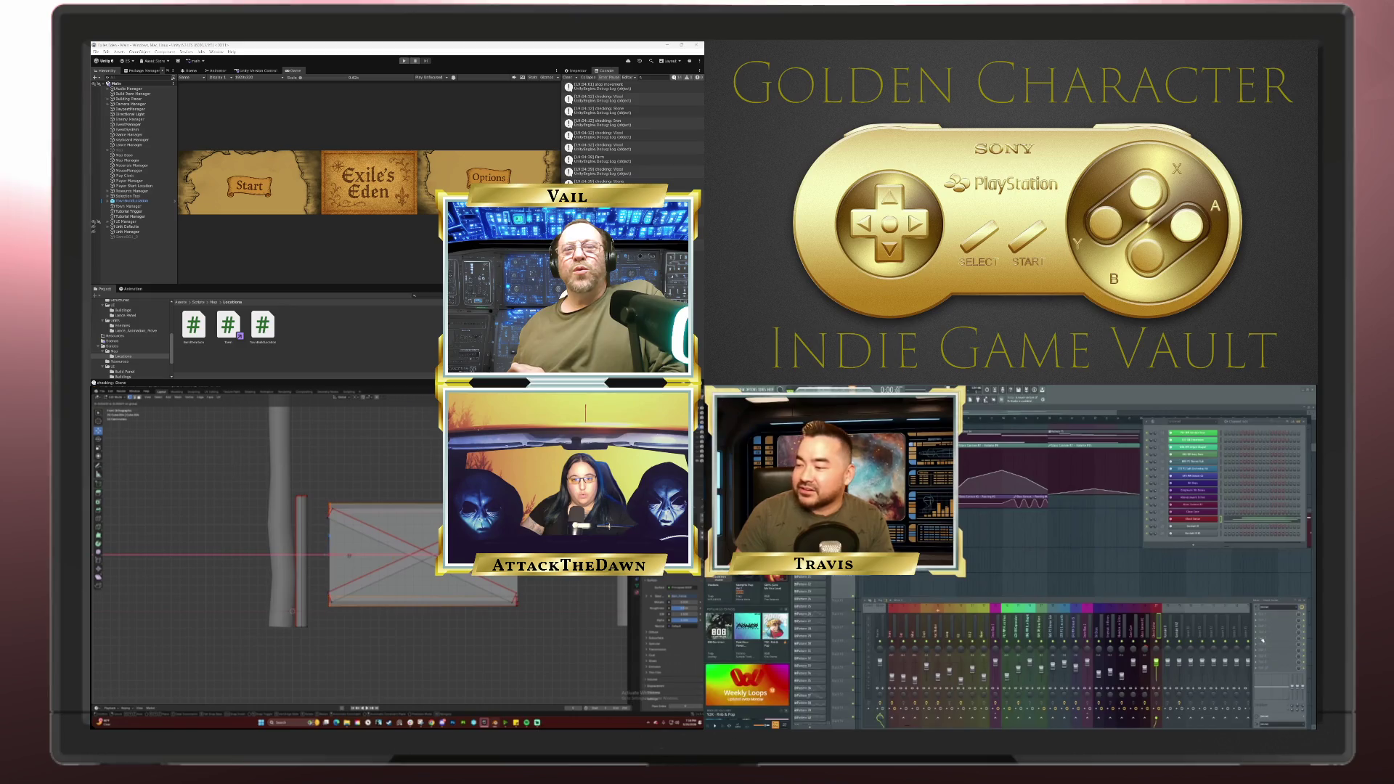
click(330, 554)
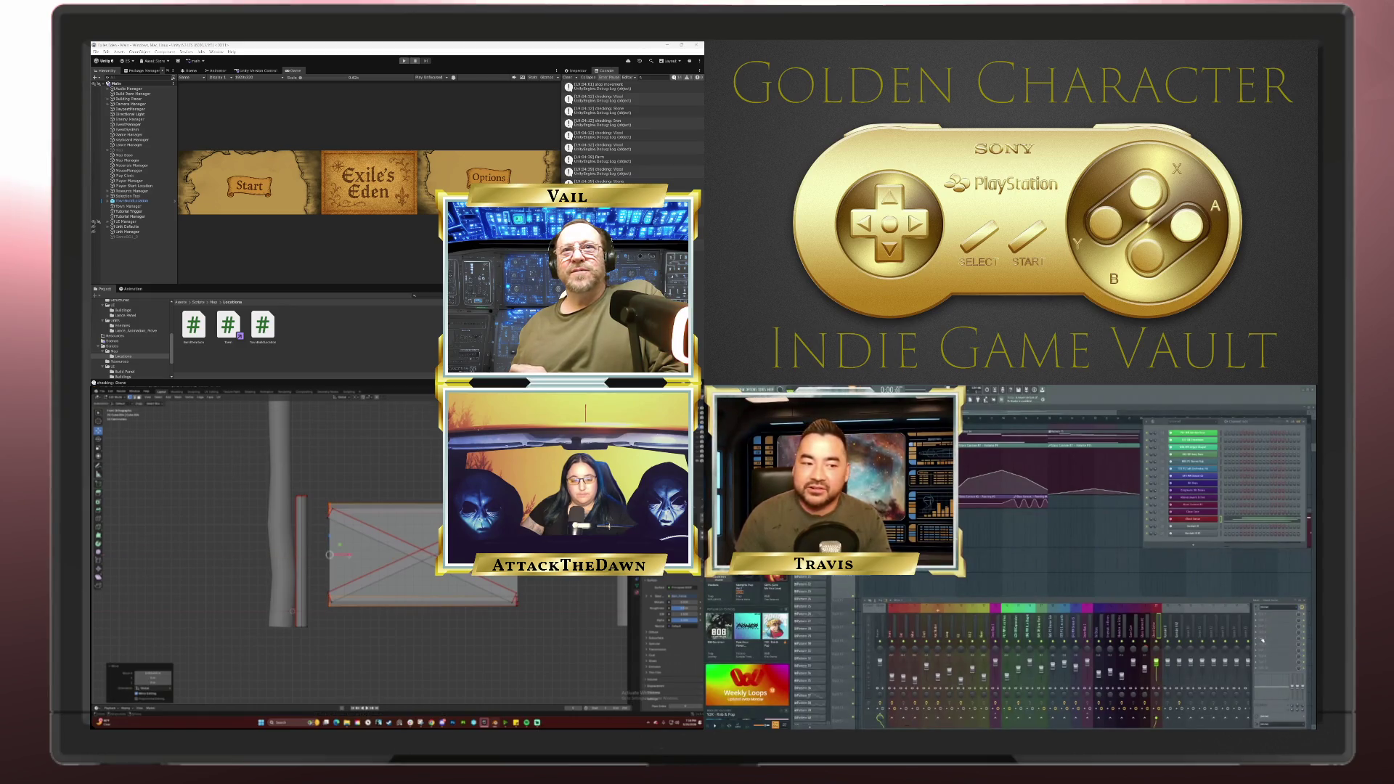
click(328, 517)
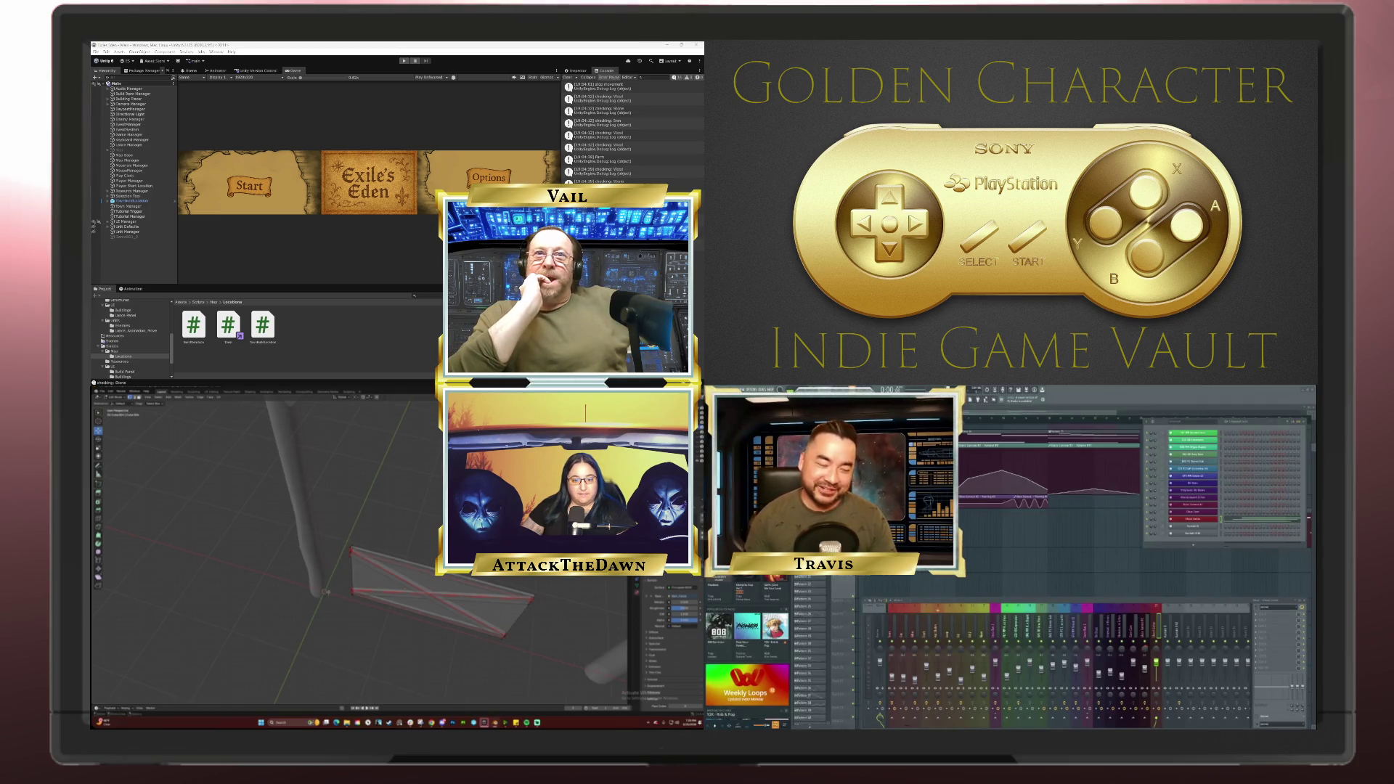
Step: Add a new cube and scale it down to a small block in front view
key(shift+s)
key(shift+a)
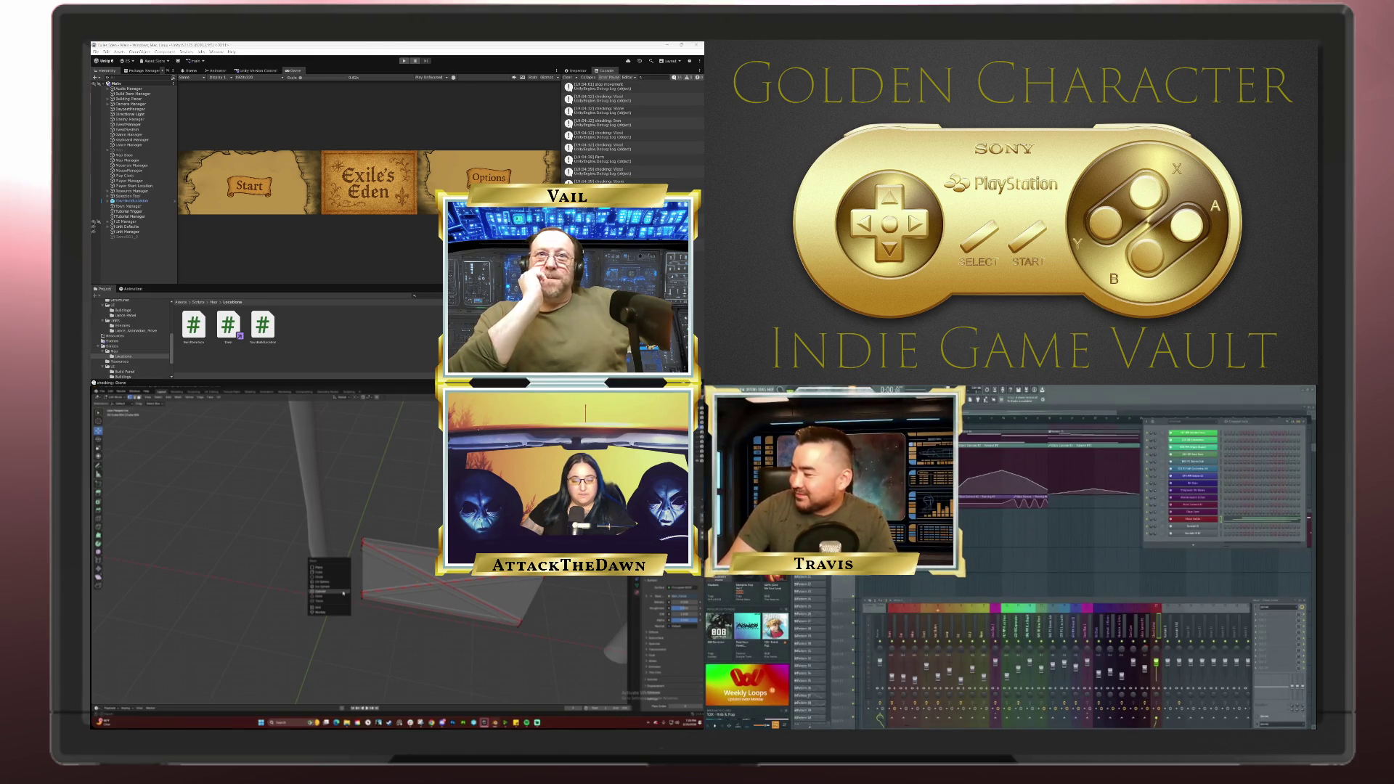
click(347, 577)
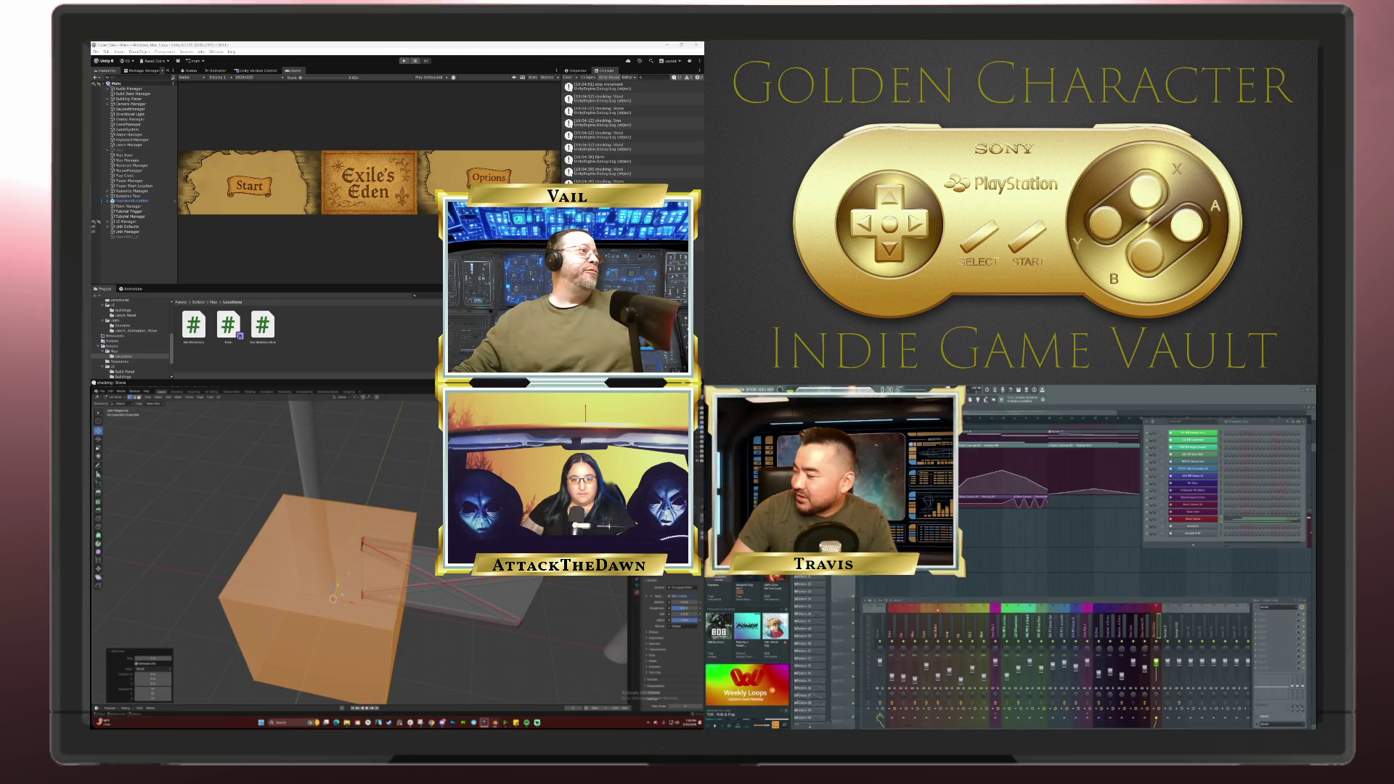
key(KP_1)
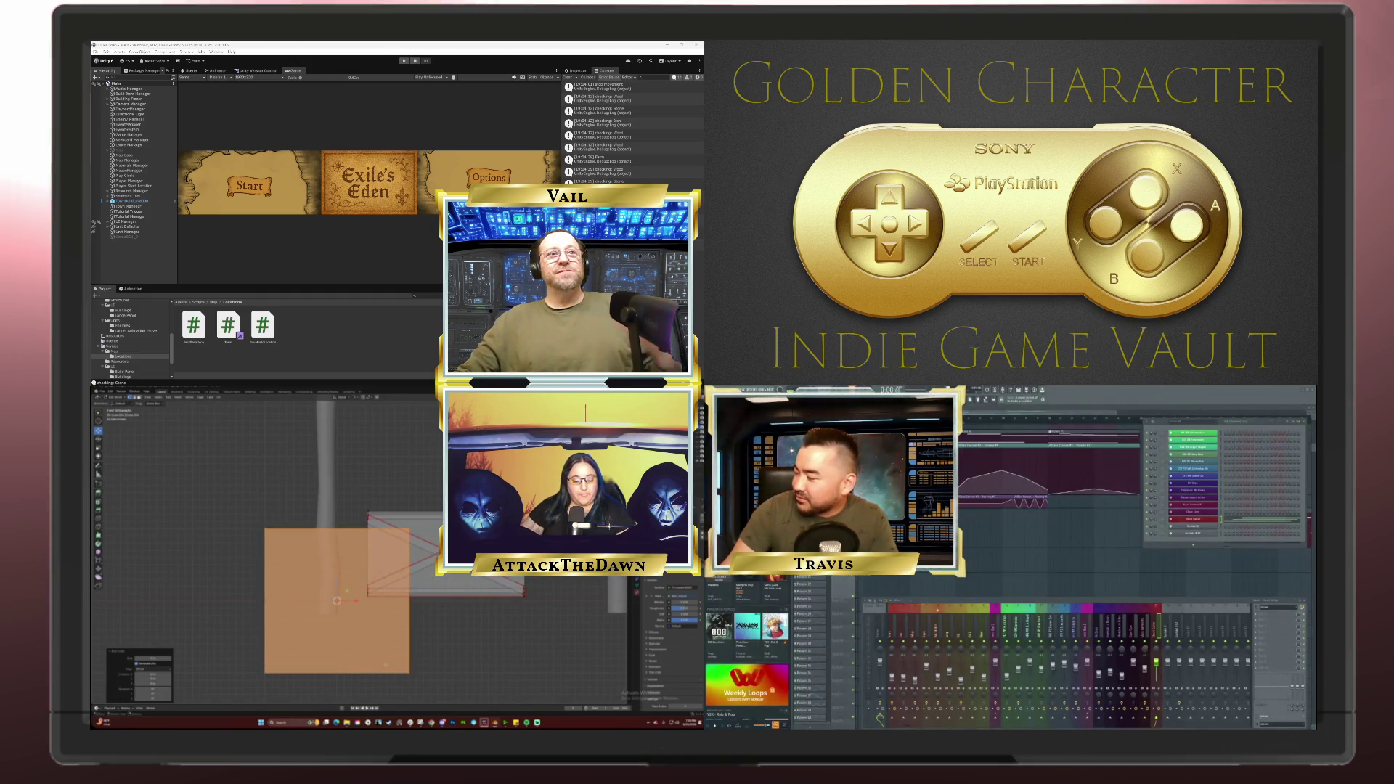
key(s)
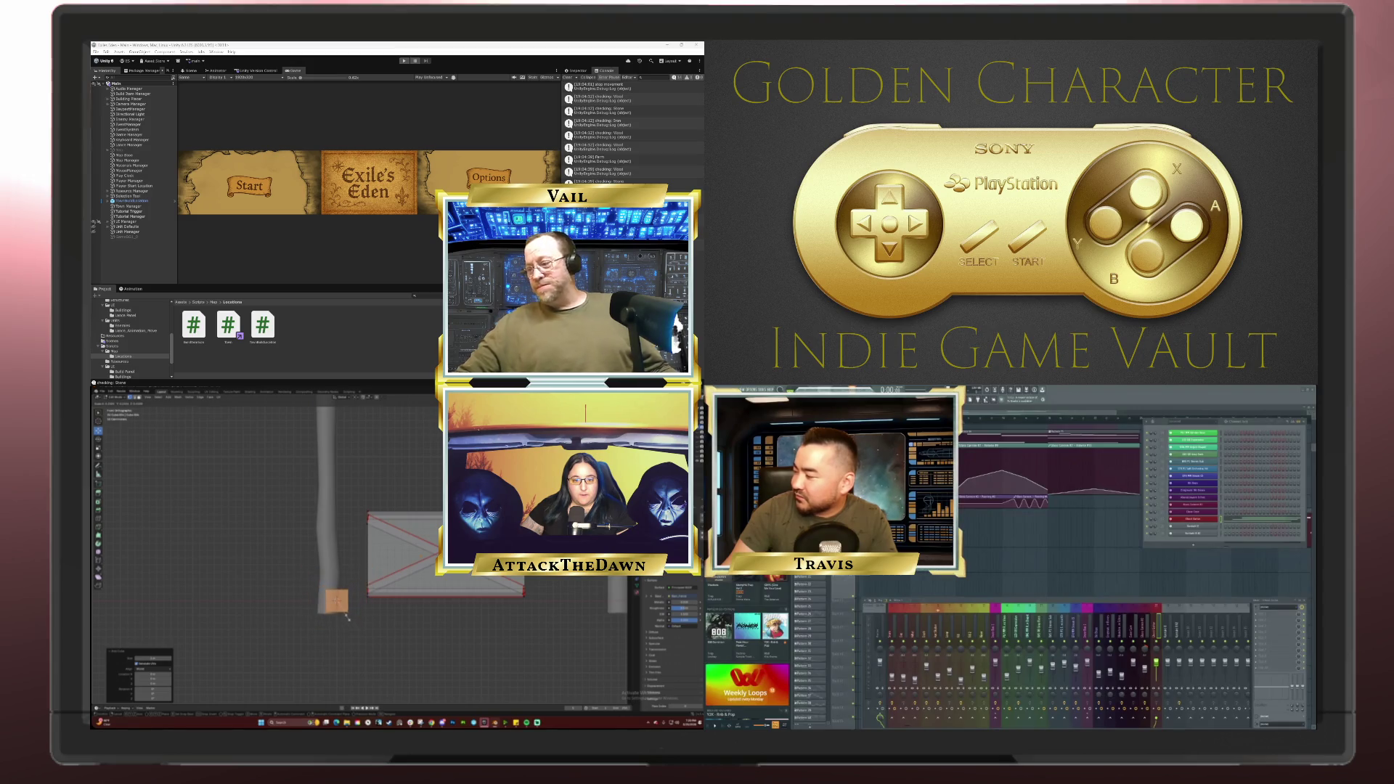
click(340, 612)
Step: Place the small cube beside the post, stretch it vertically and raise it up
key(g)
key(x)
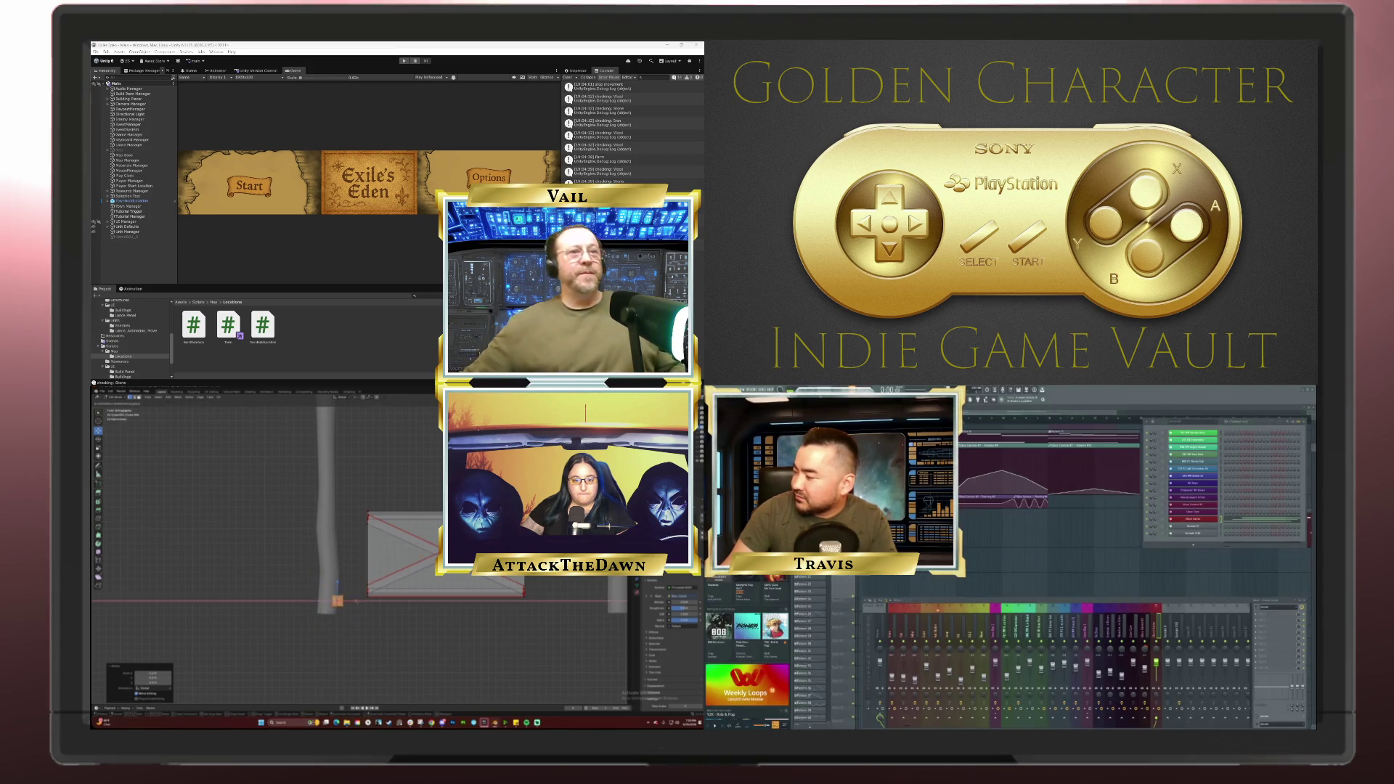
click(350, 611)
key(g)
key(z)
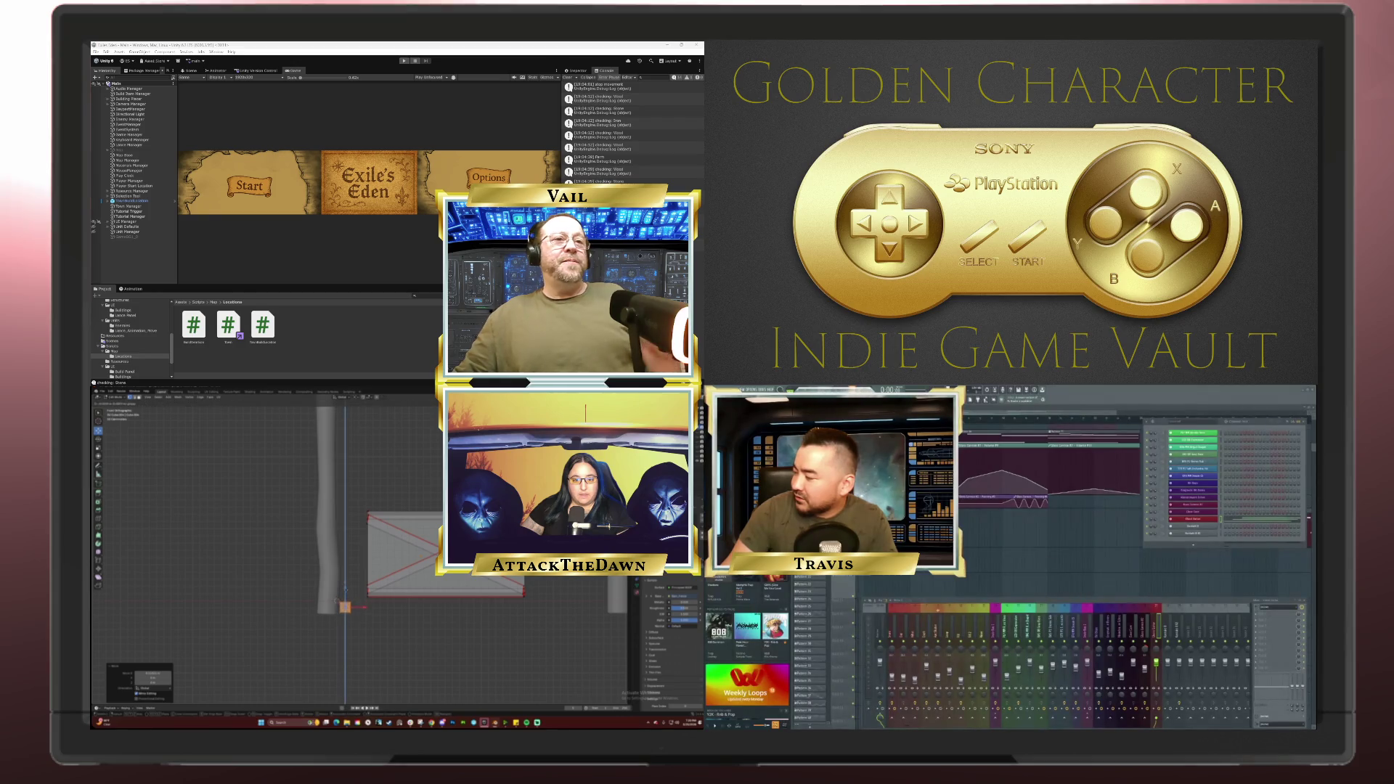
key(Return)
key(s)
key(z)
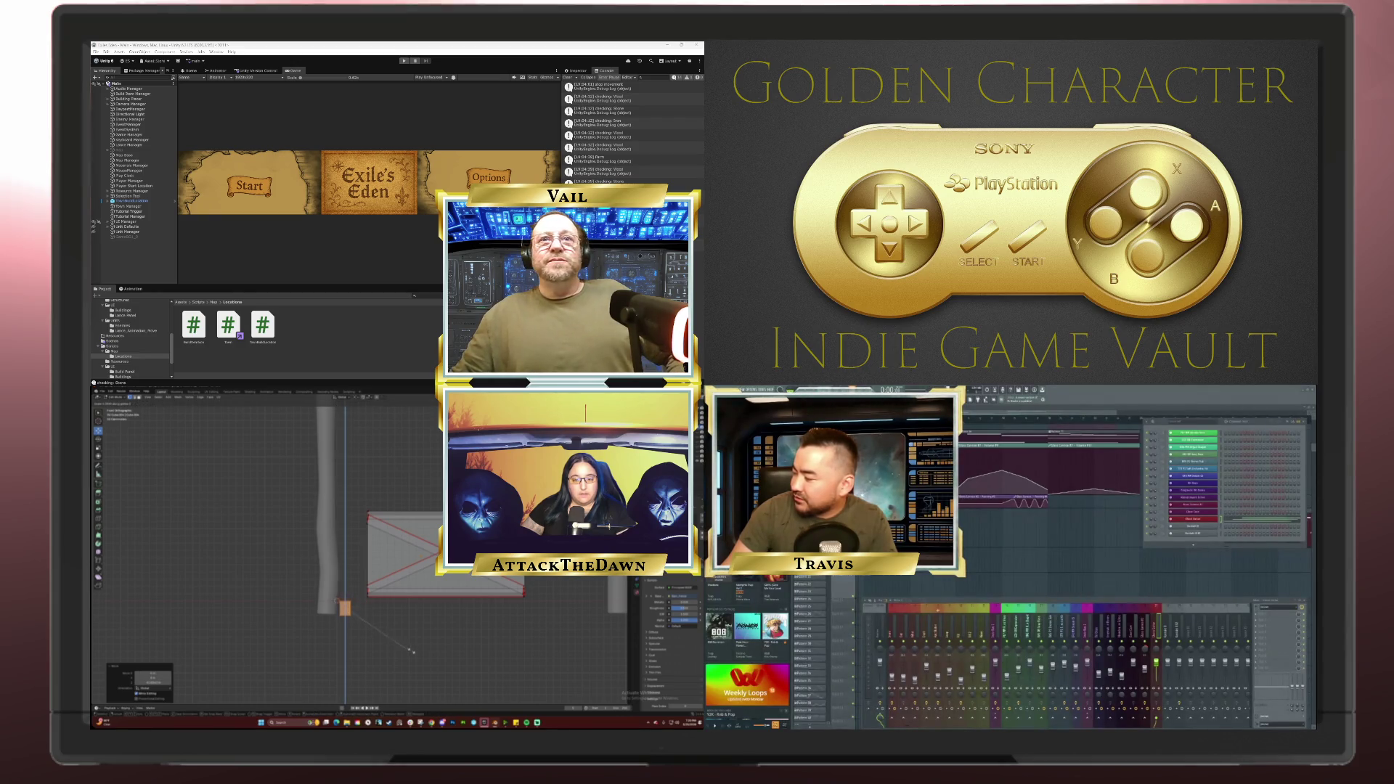
key(Return)
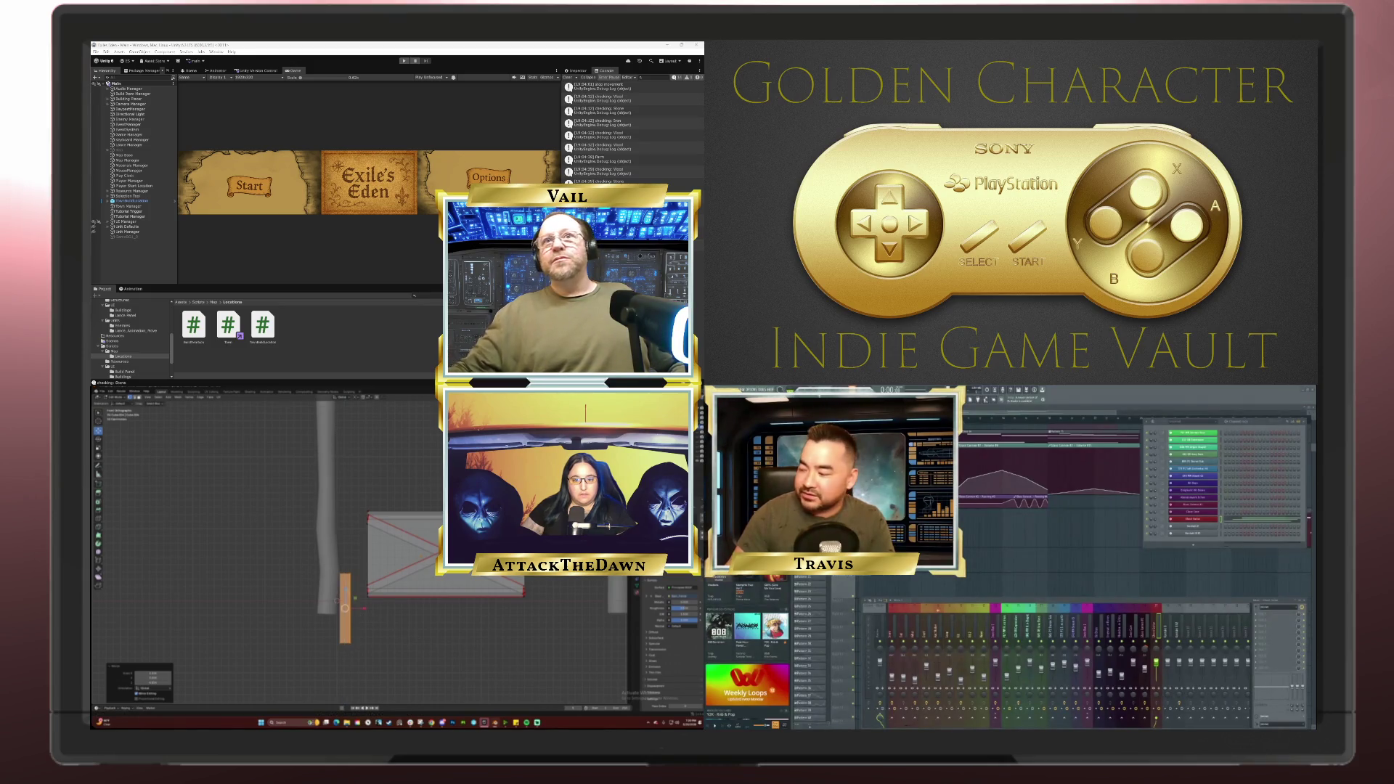
key(g)
key(z)
key(Return)
Step: Reposition the block at the board edge and stretch it taller to match the board, then check from top view
key(g)
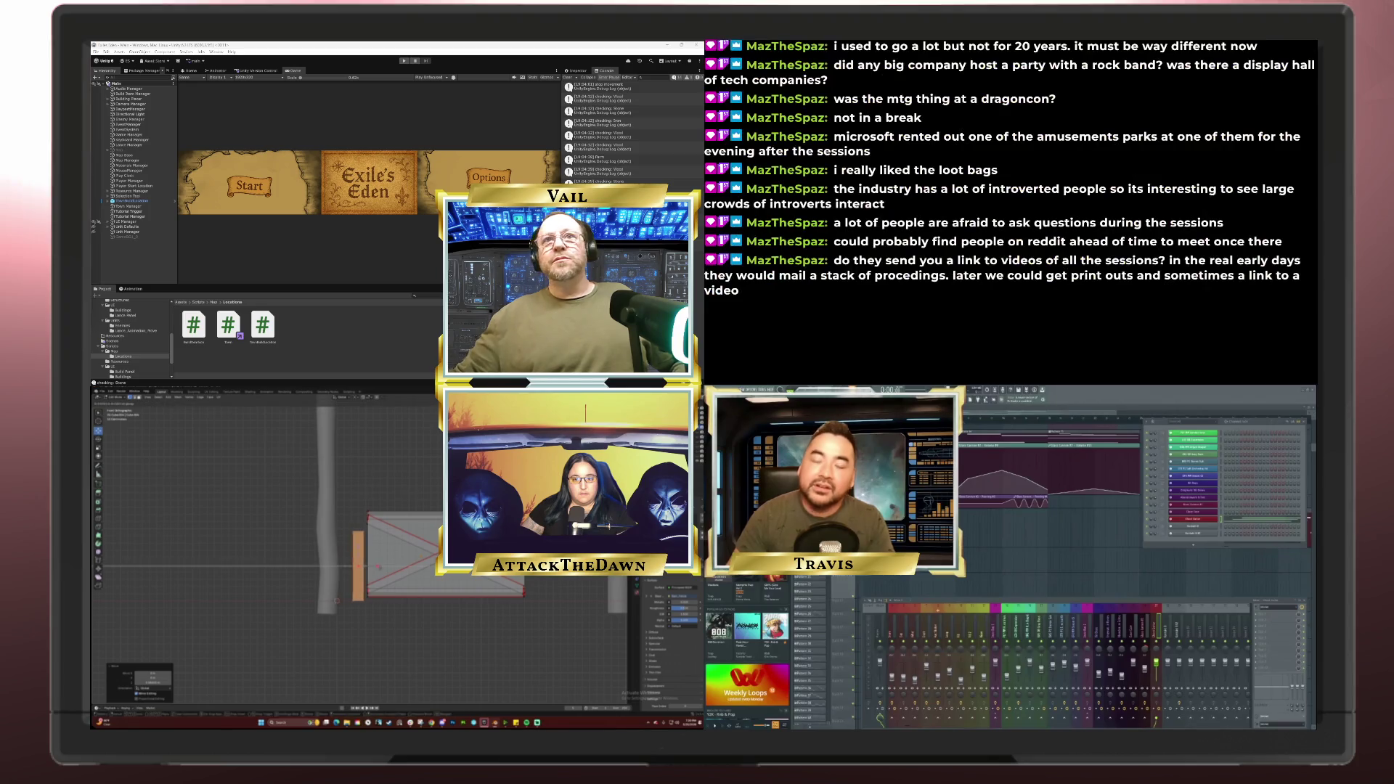
key(z)
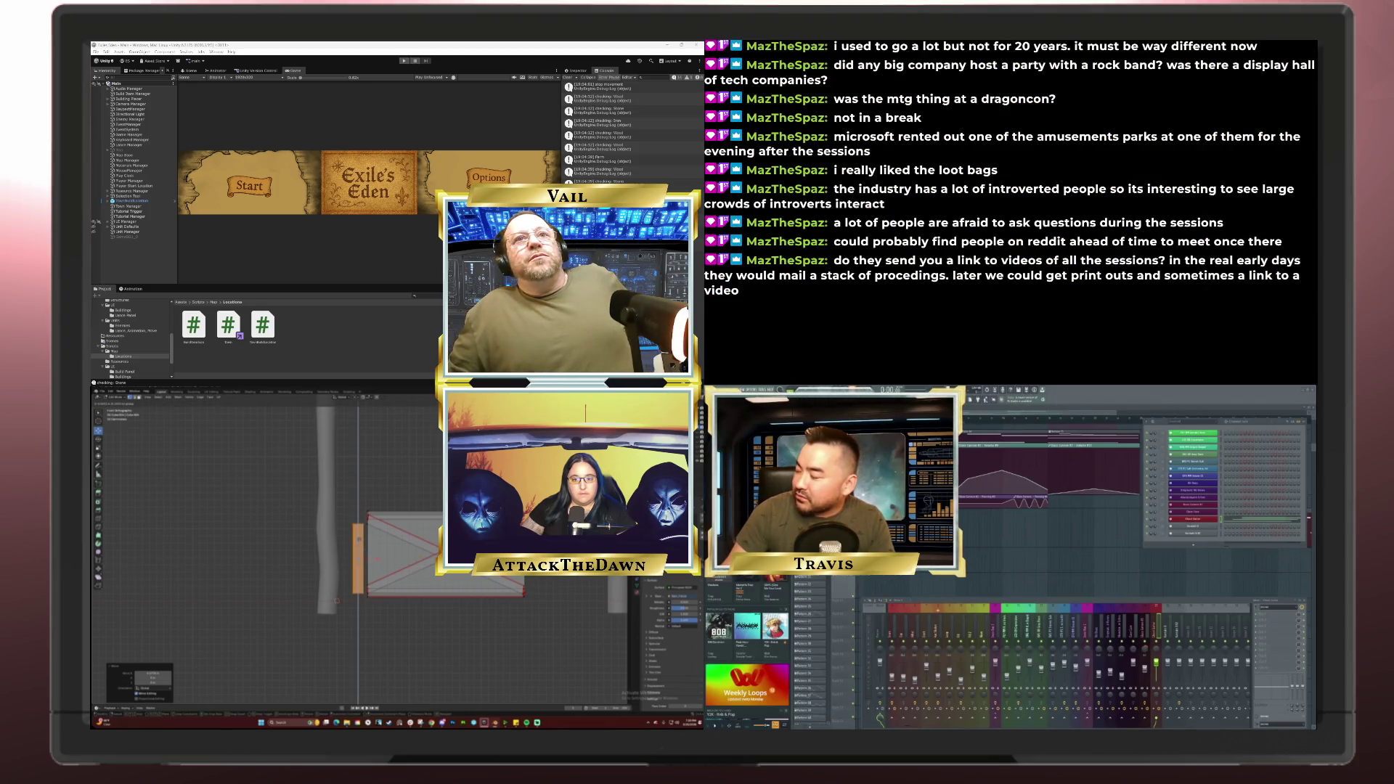
key(Return)
key(s)
key(z)
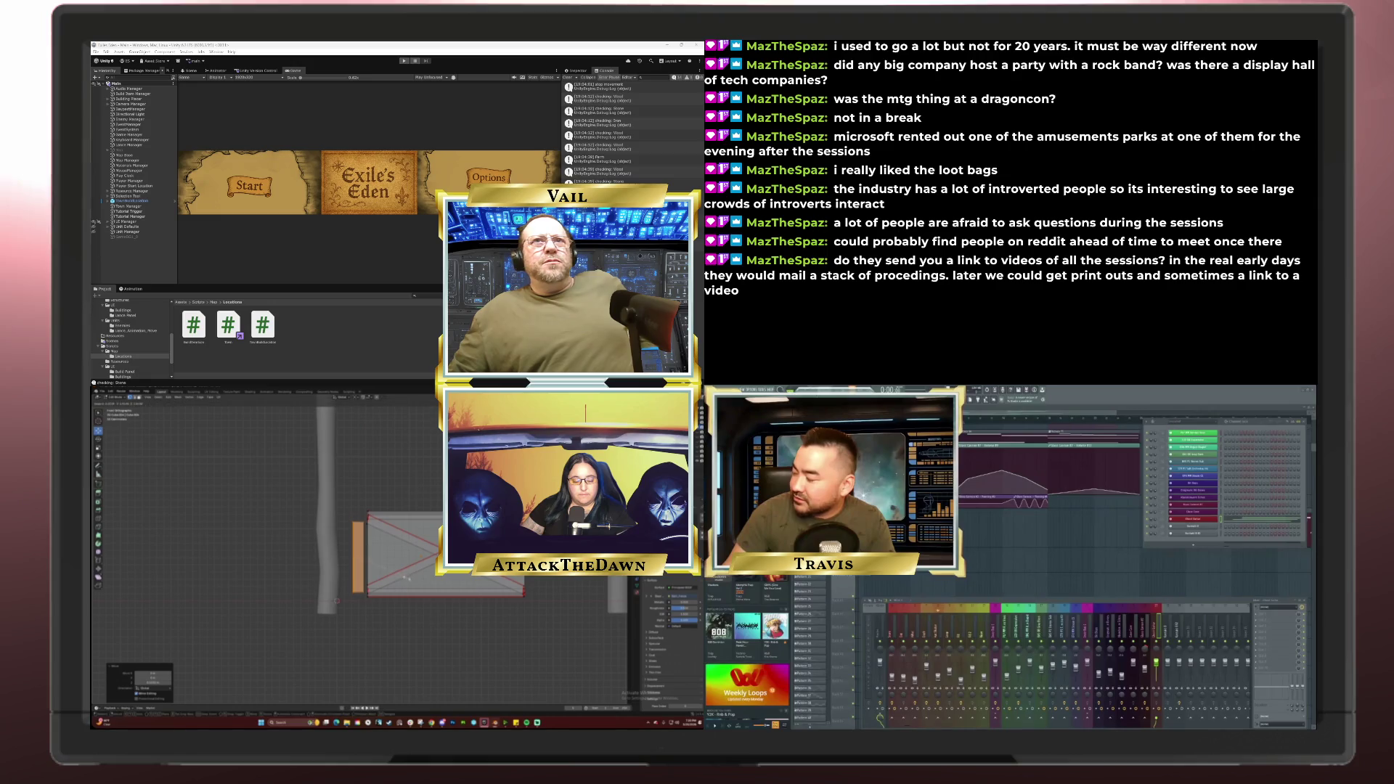
key(Return)
key(s)
key(z)
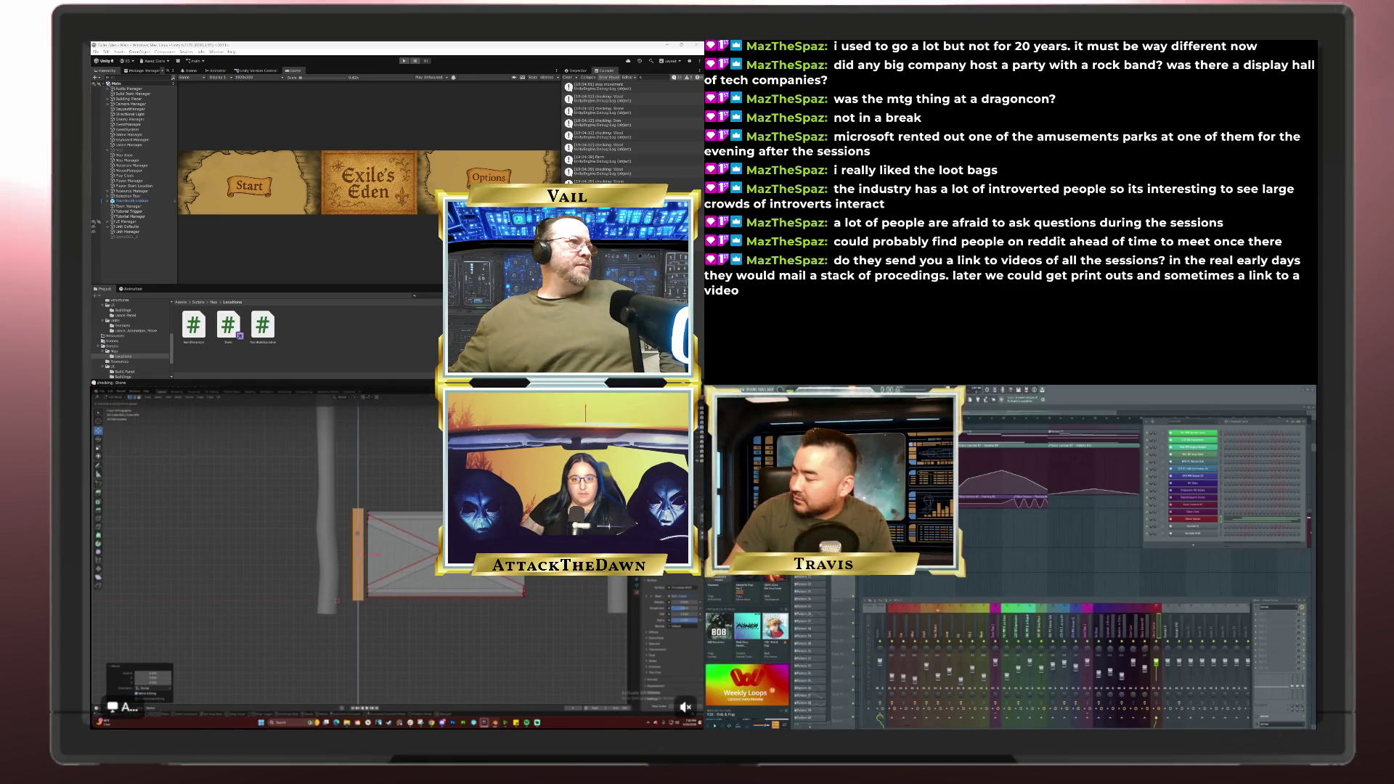
key(Return)
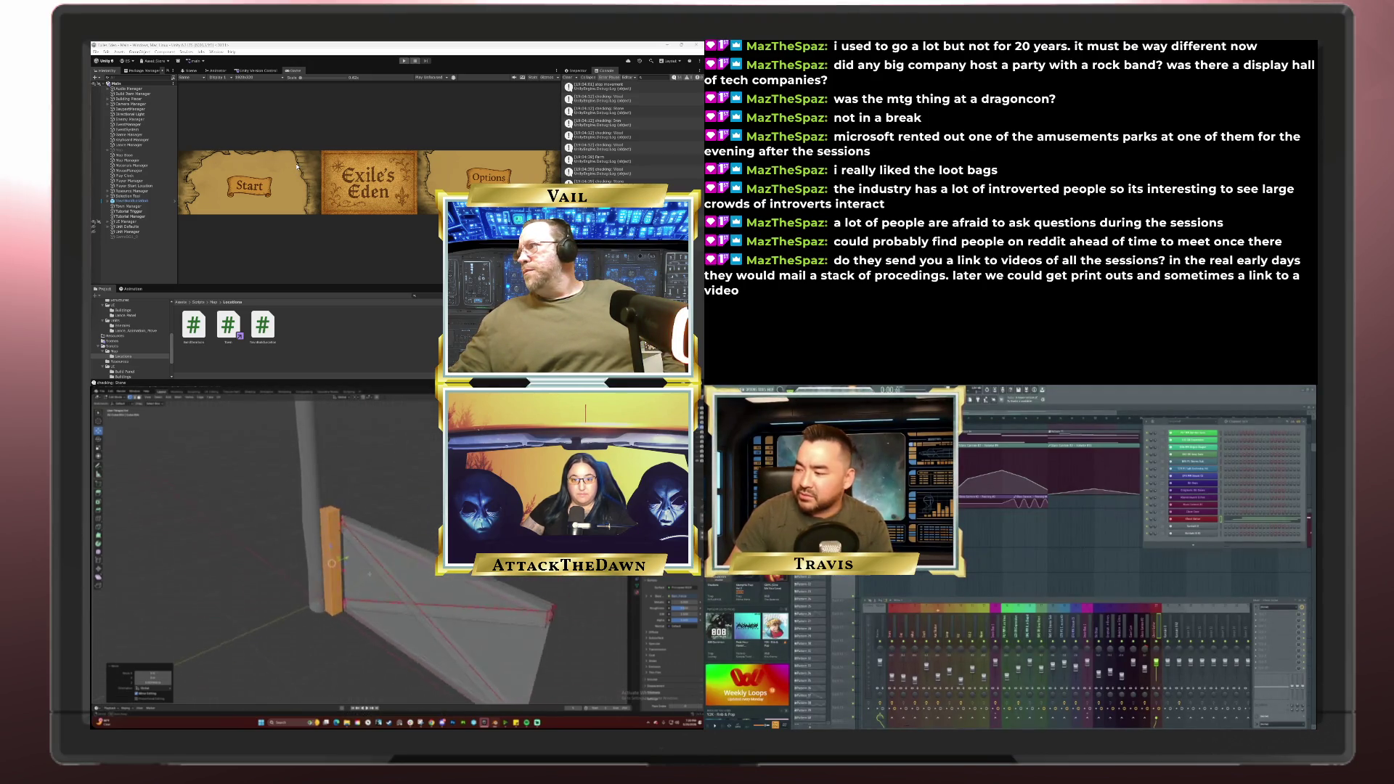
key(KP_7)
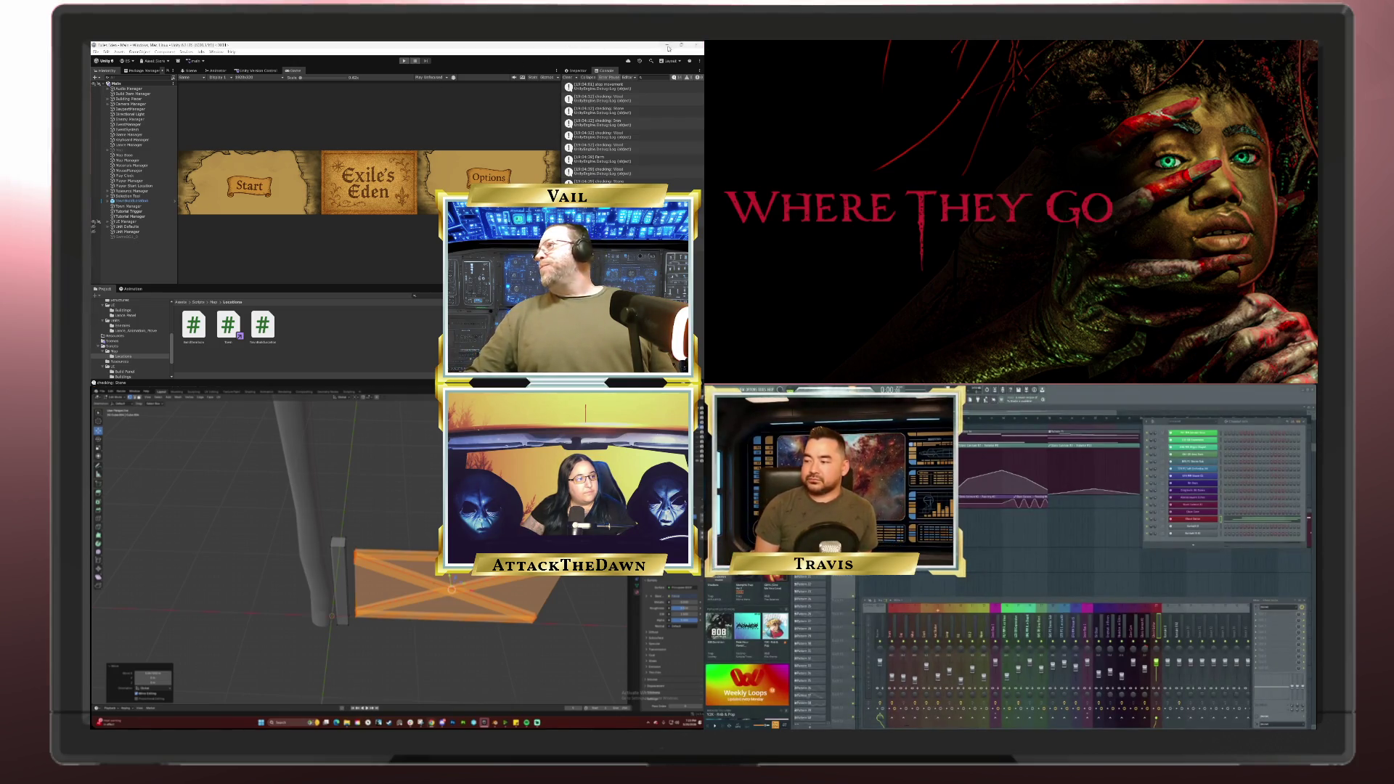
Step: Show the Windows desktop and launch Steam from its pinned Start menu icon
key(alt+Tab)
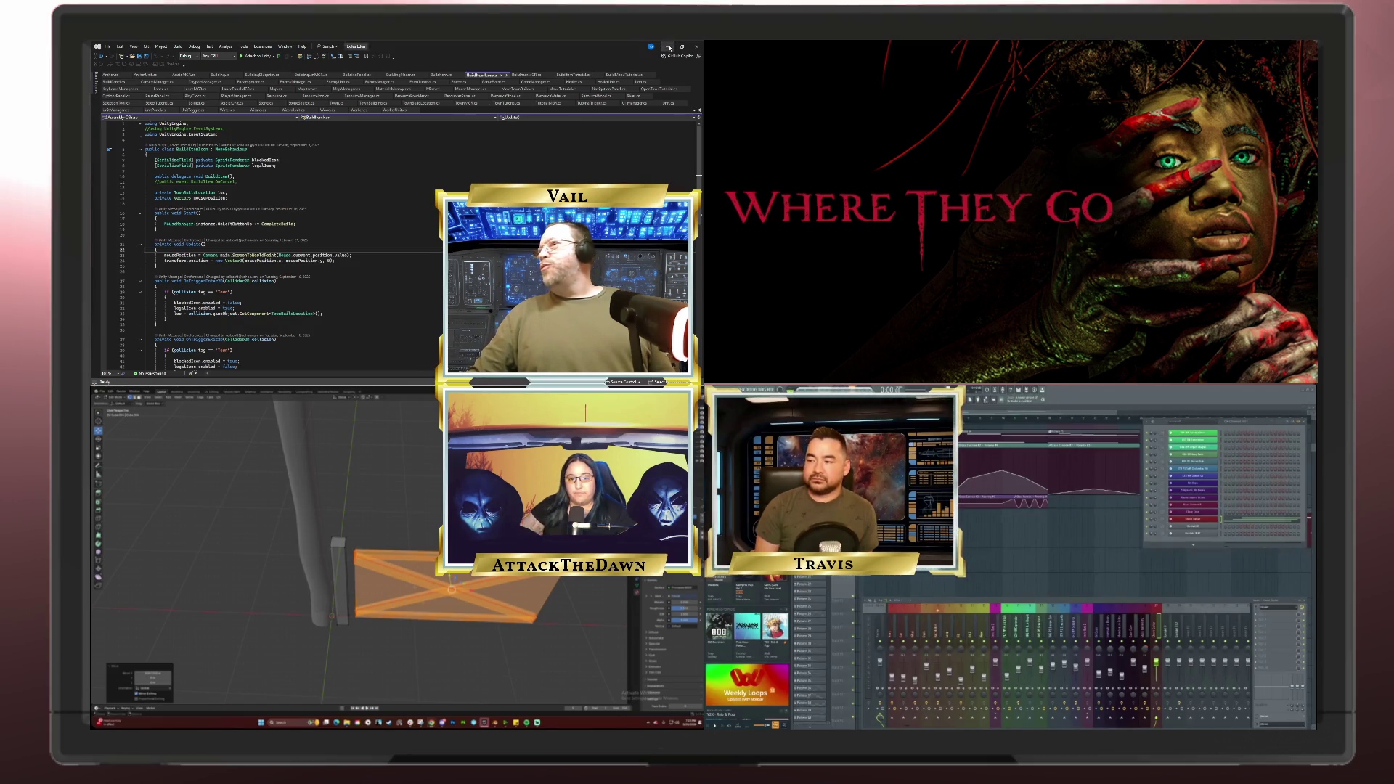
key(super+d)
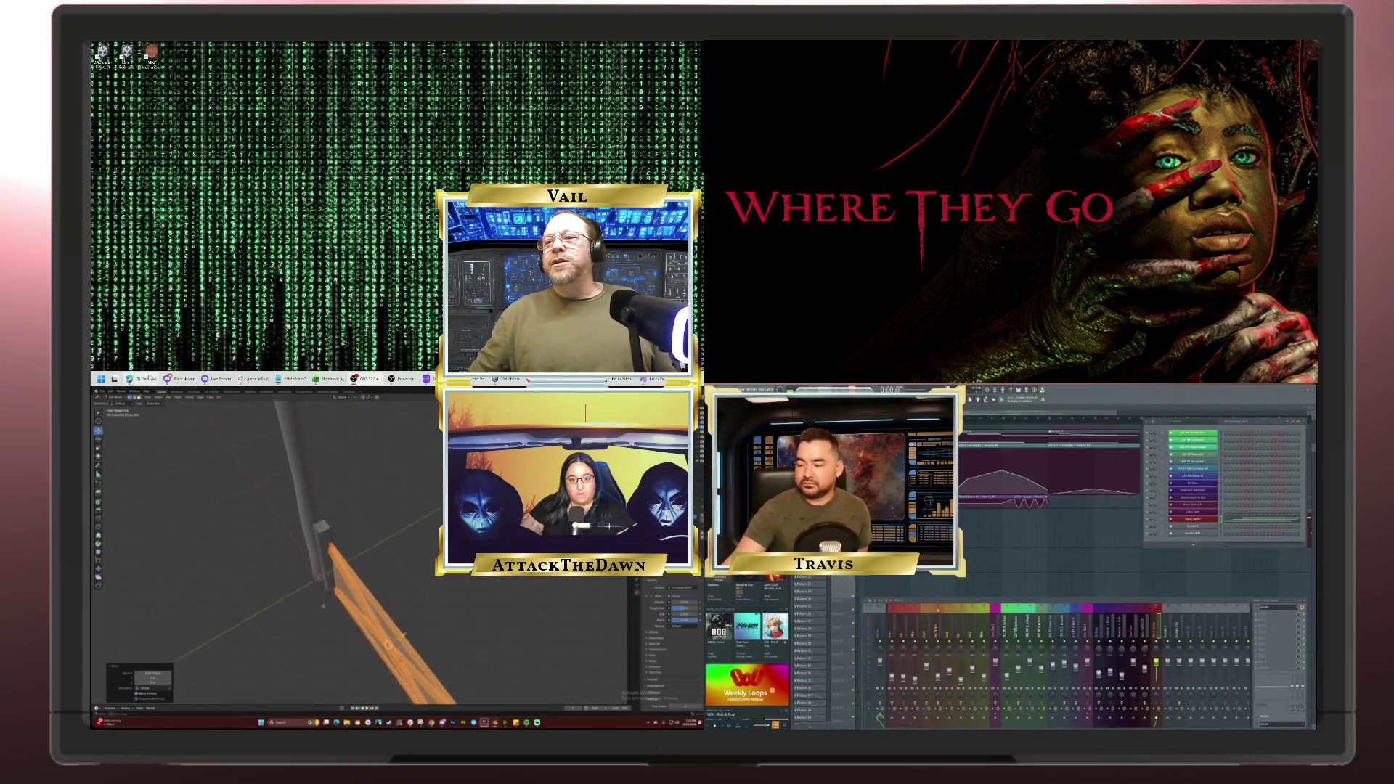
click(101, 378)
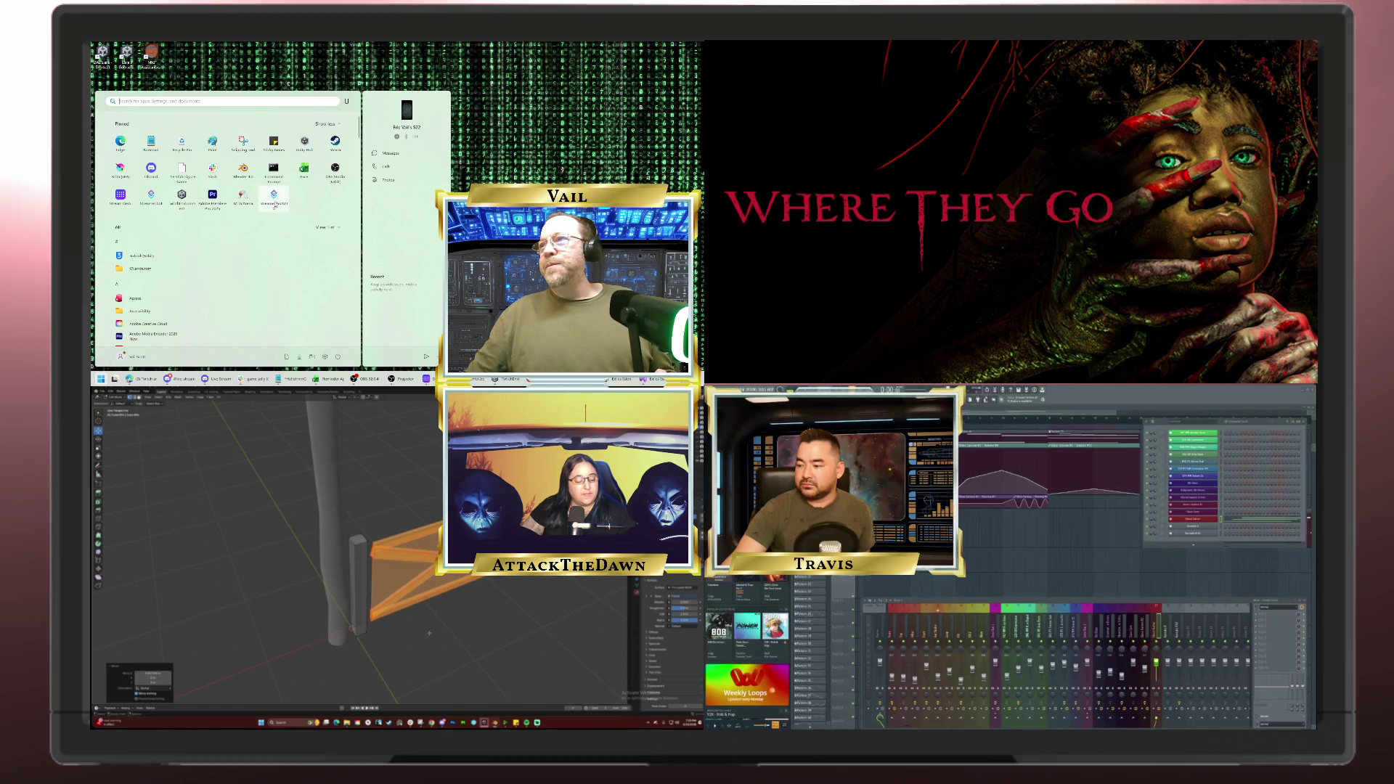
click(421, 79)
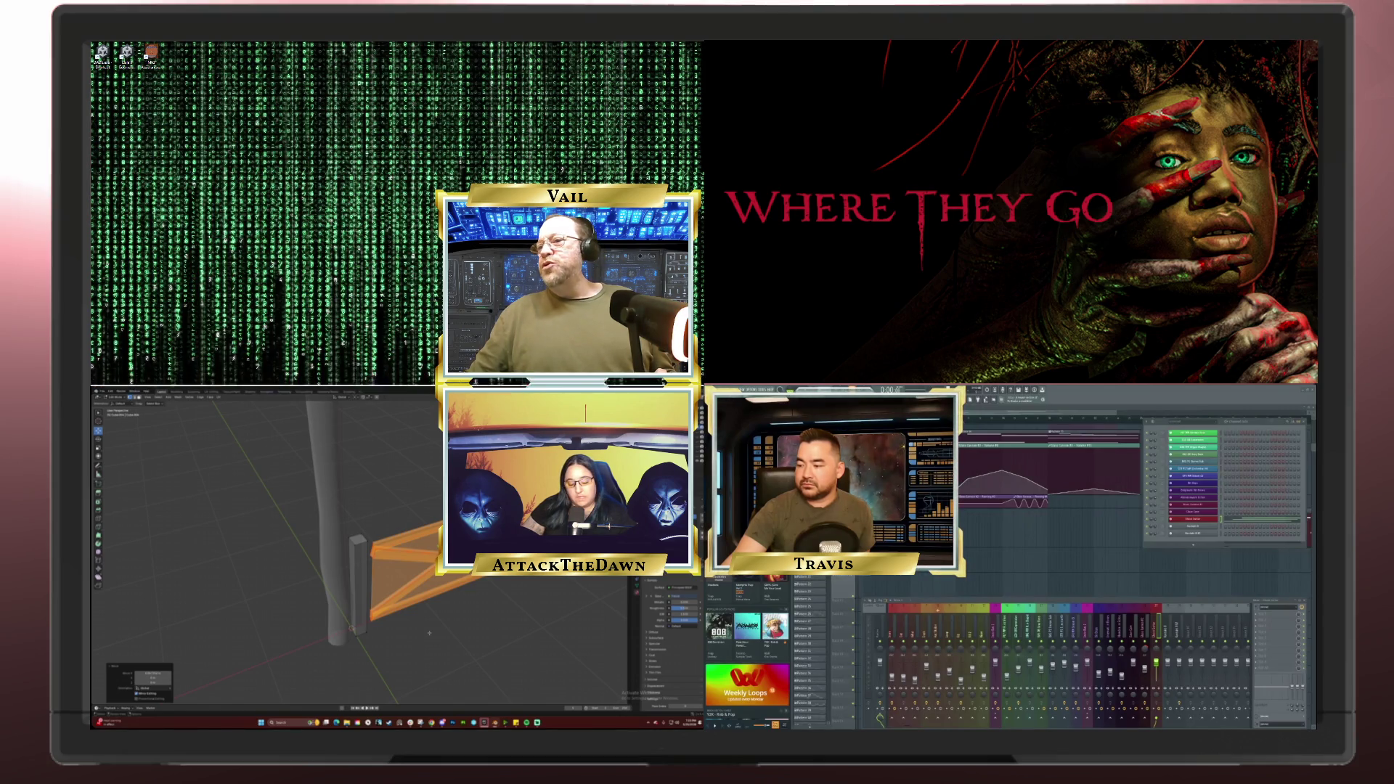
mouse_move(218, 378)
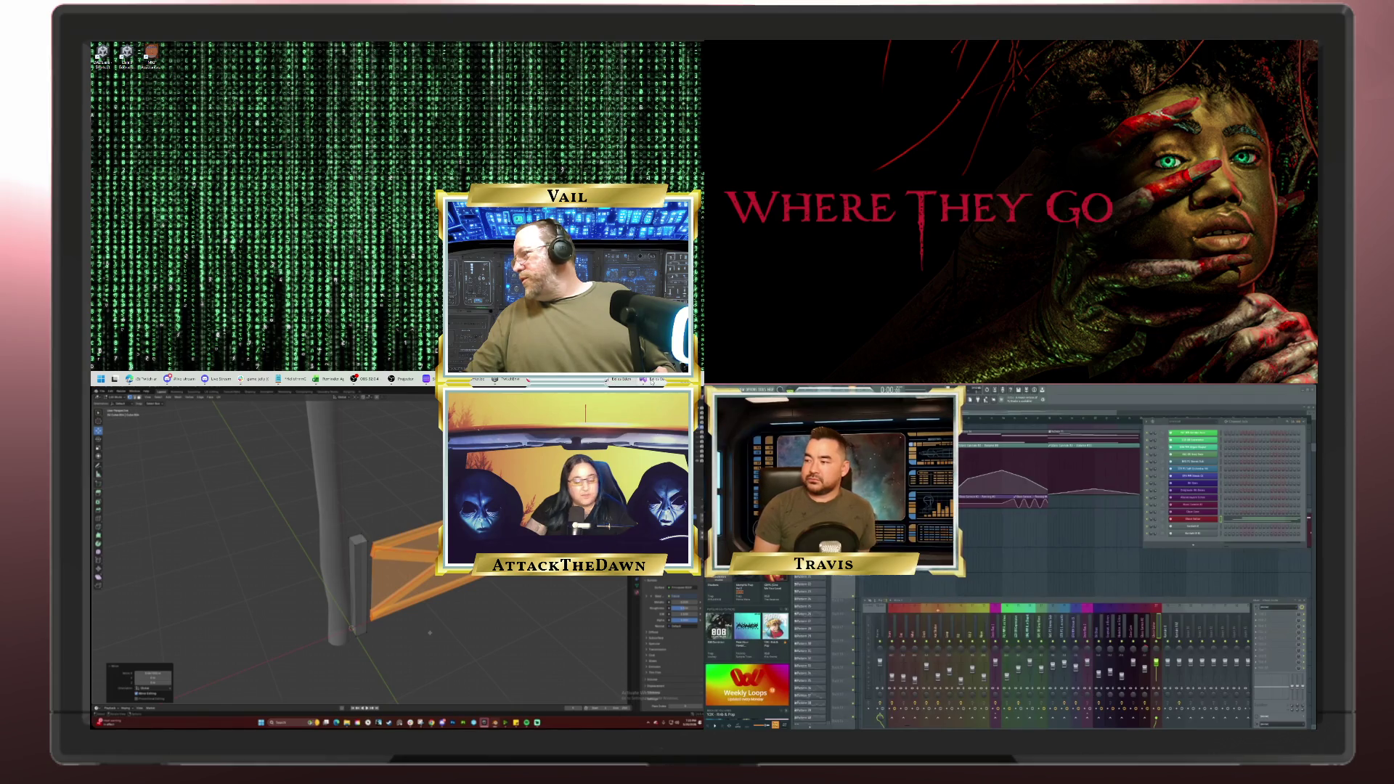
key(super)
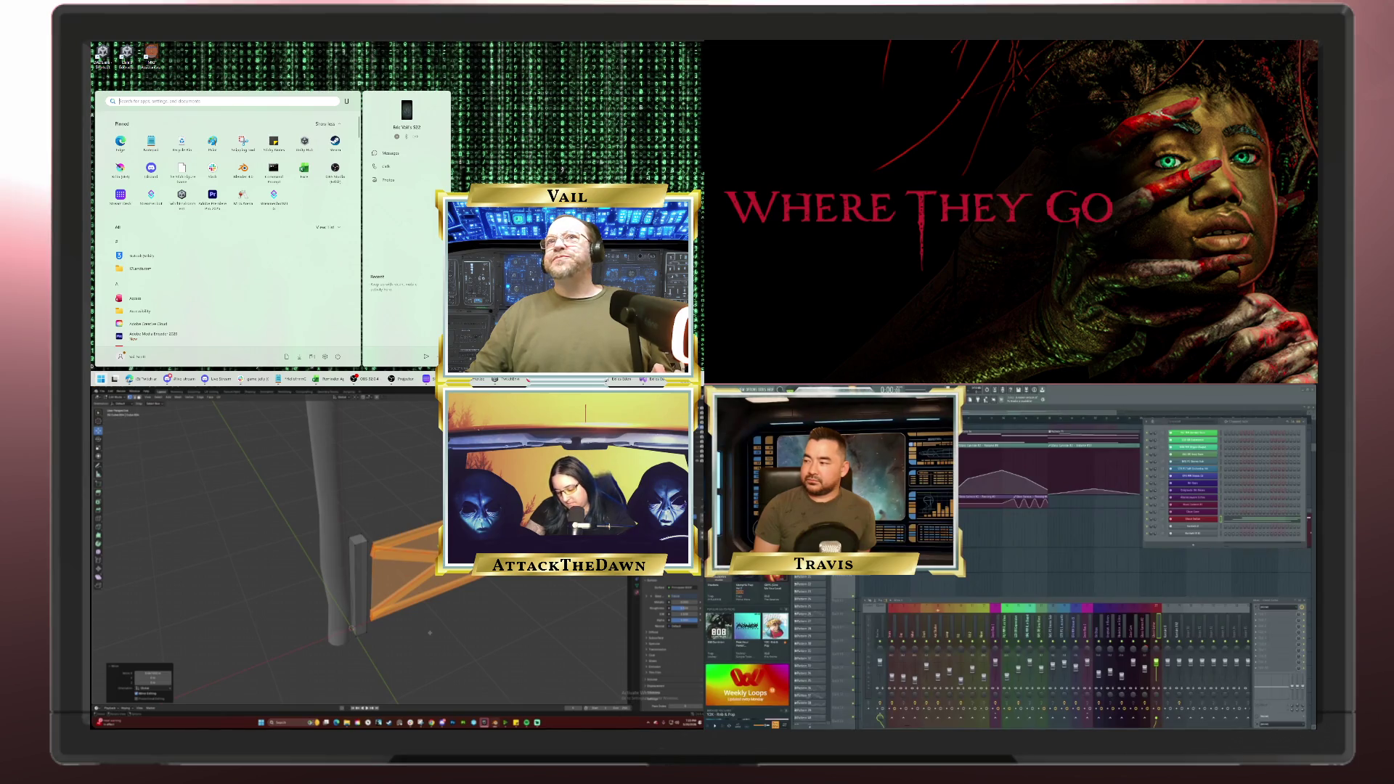
click(335, 142)
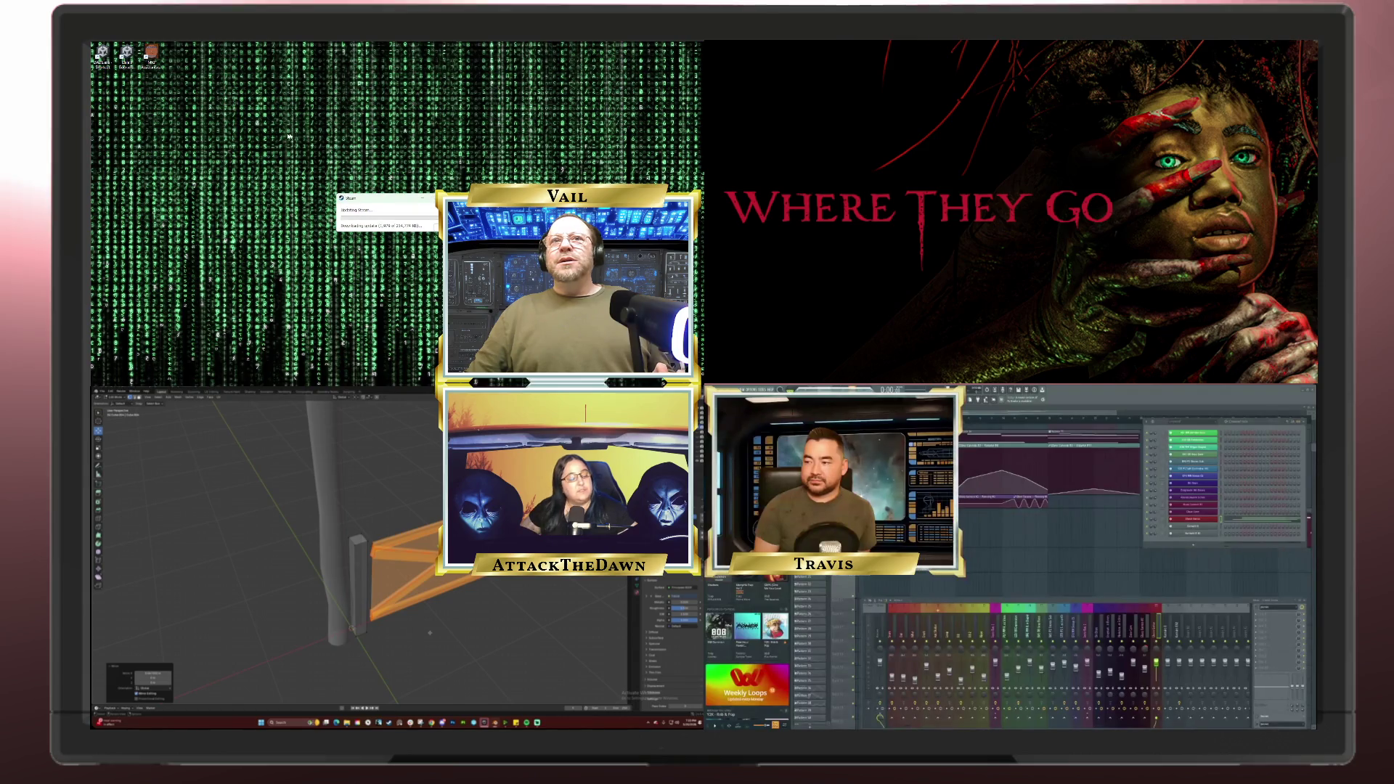
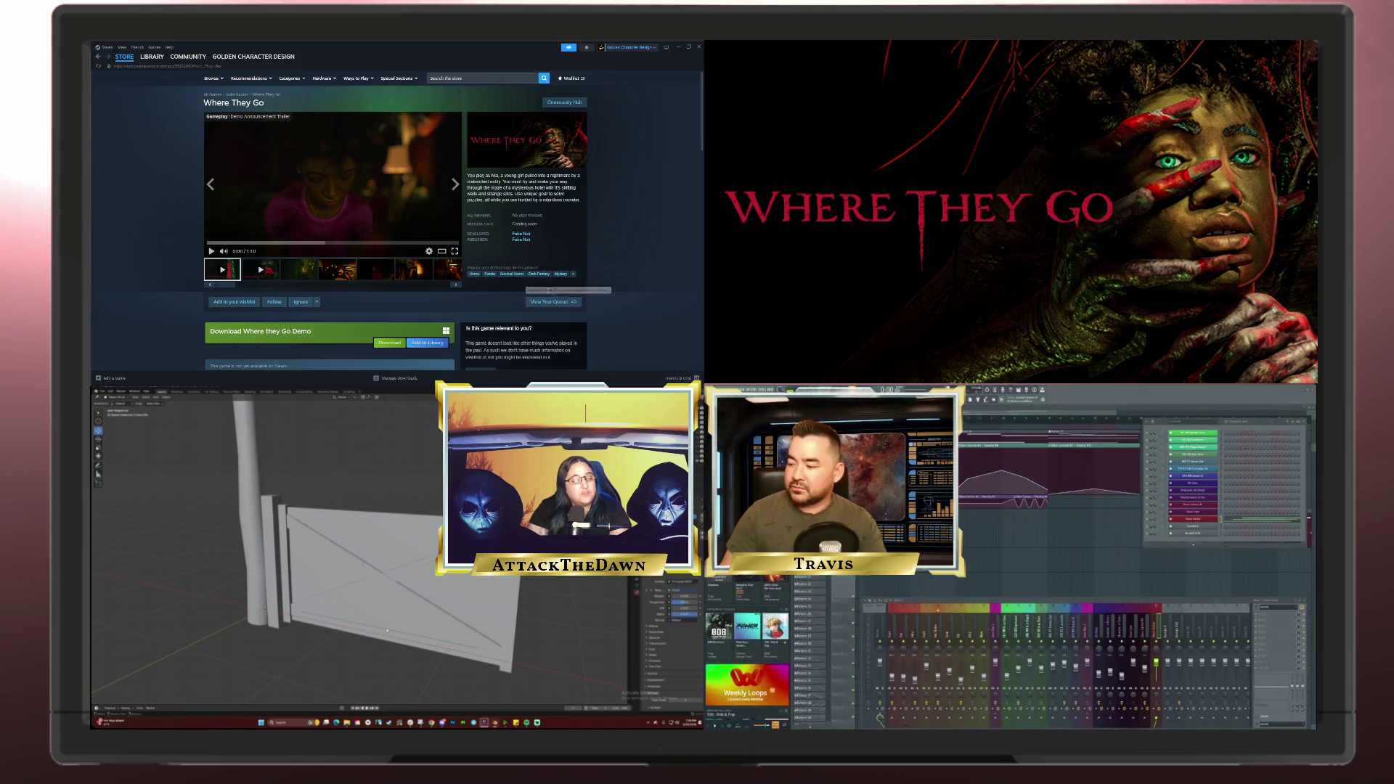
Step: Show the Where They Go demo trailer full screen and start it playing
click(455, 251)
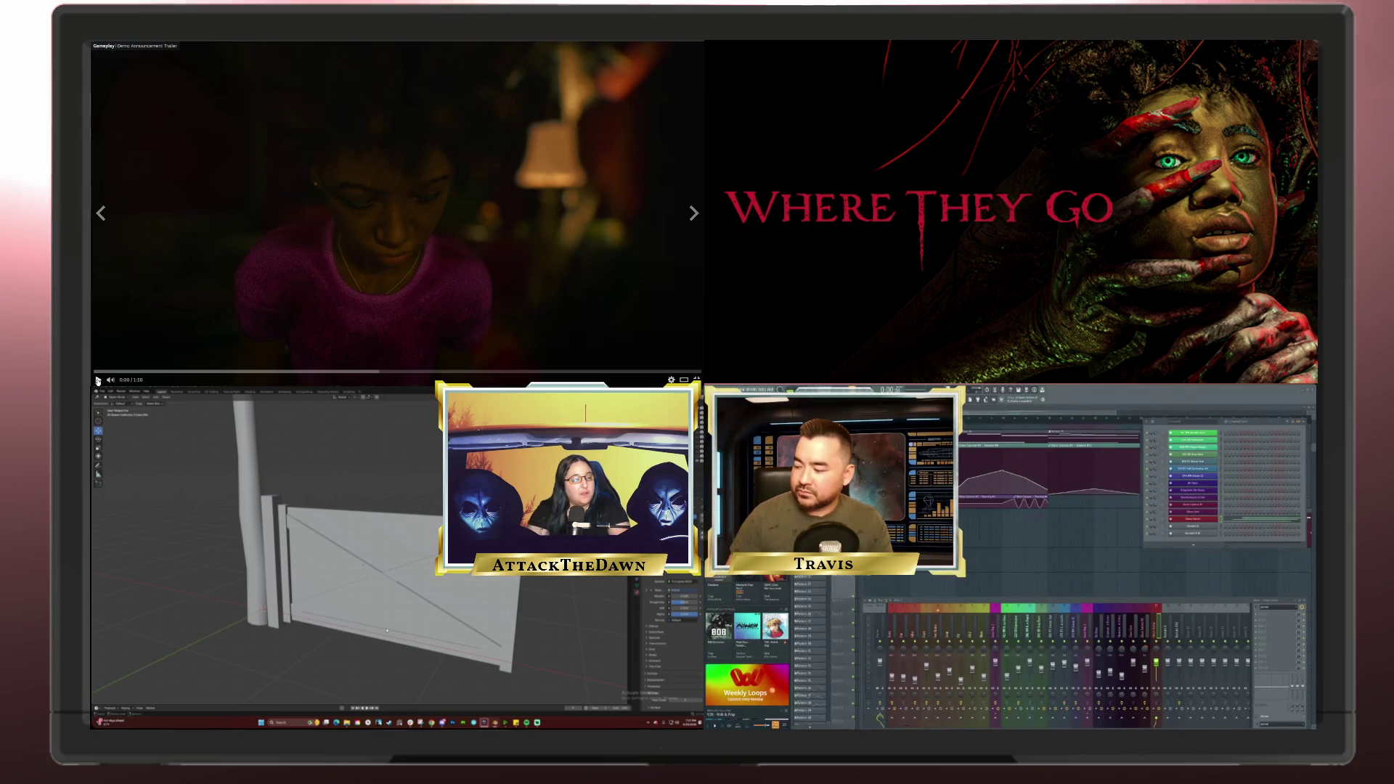
click(98, 380)
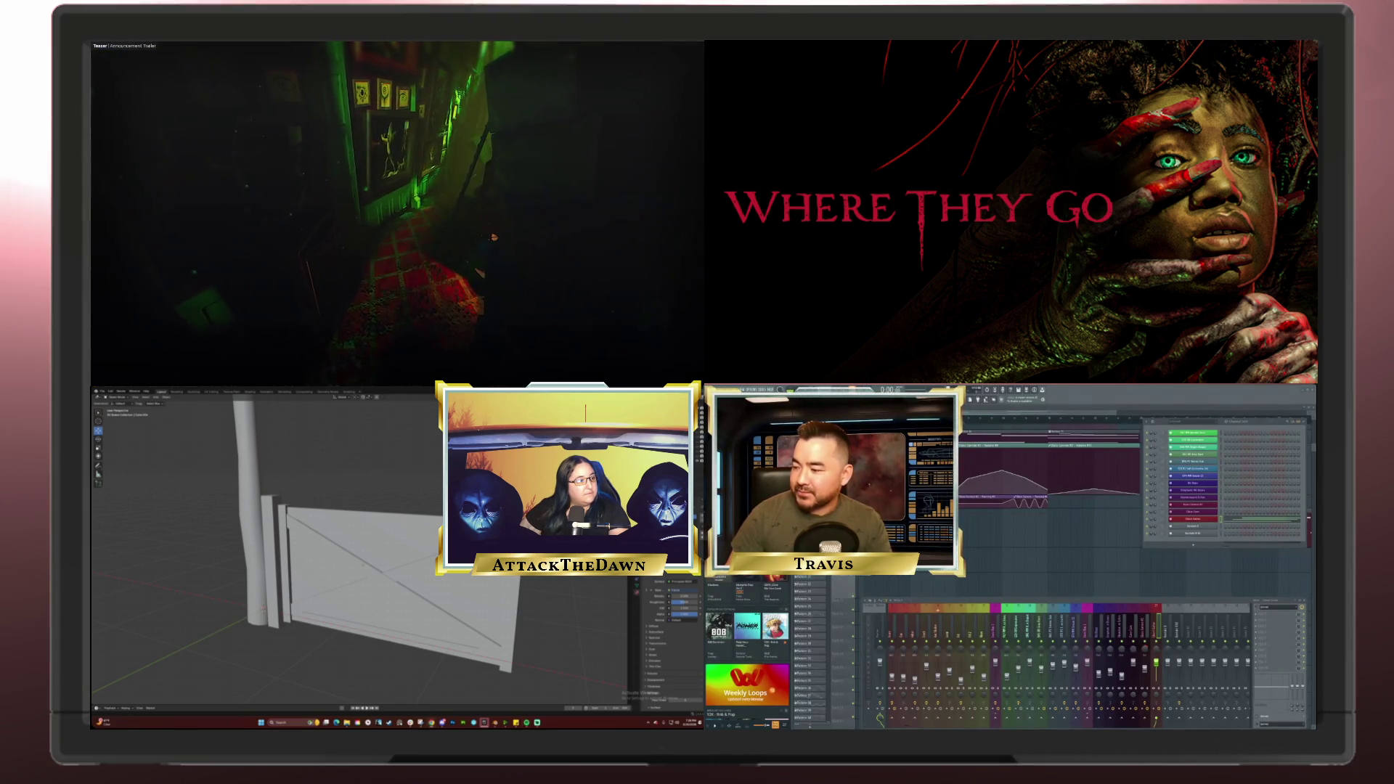
Step: Watch the full-screen Where They Go trailer until the store page returns, then advance to the next screenshot
mouse_move(201, 246)
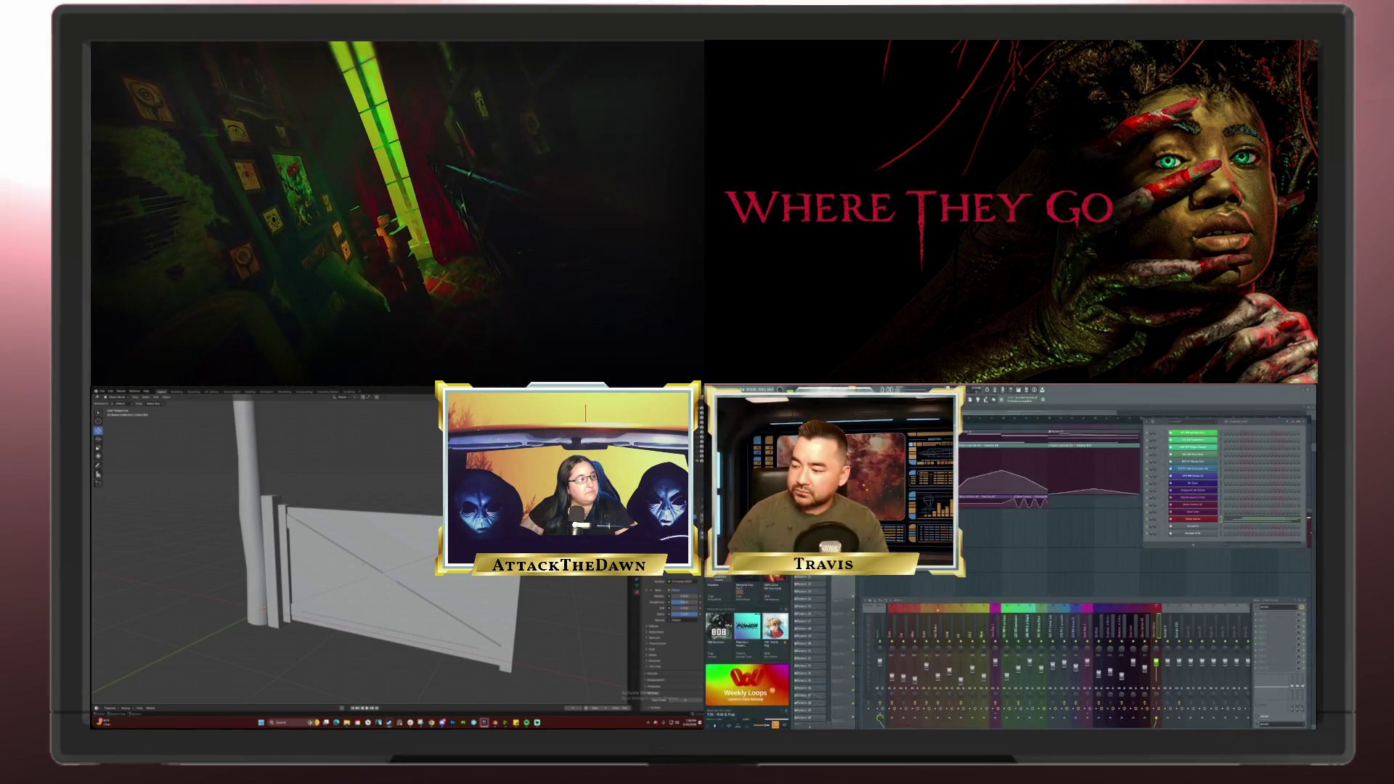
mouse_move(478, 246)
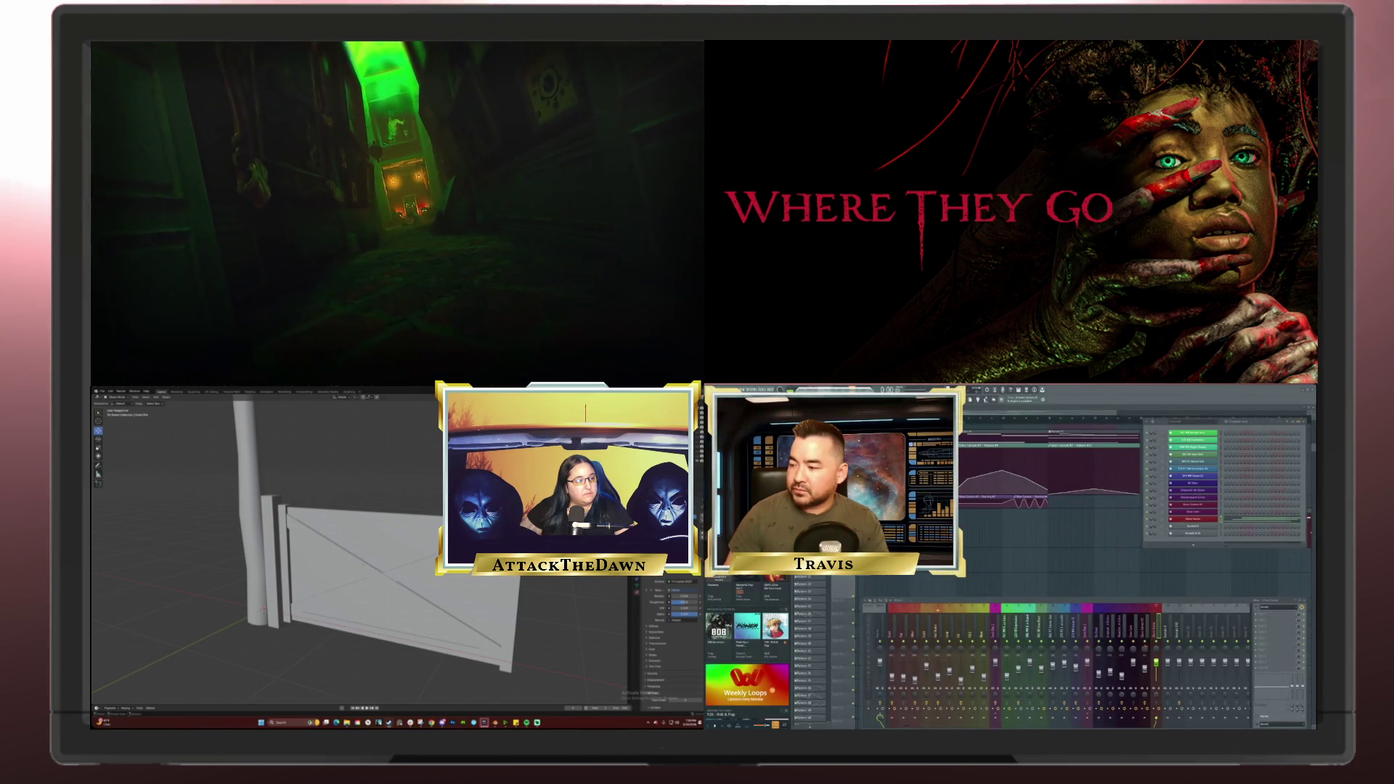
mouse_move(437, 325)
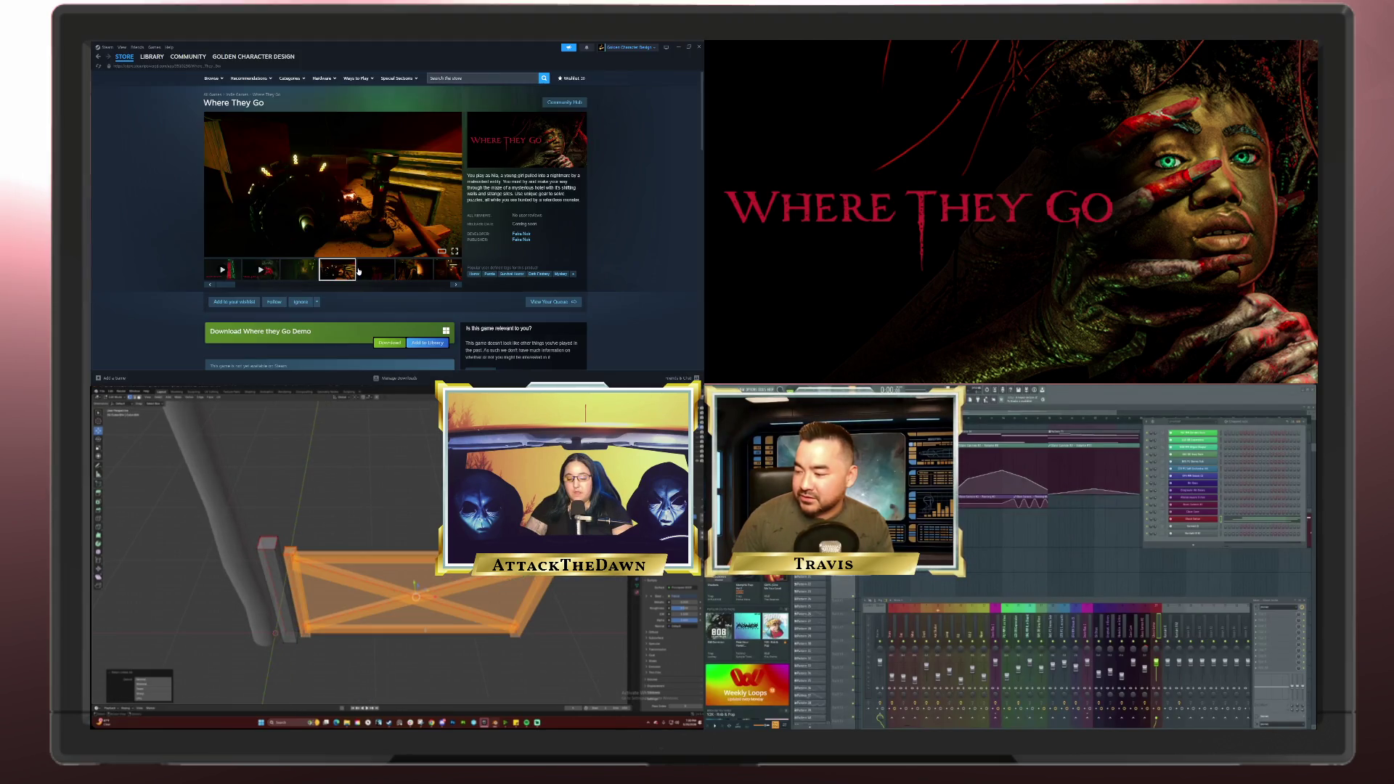
click(376, 273)
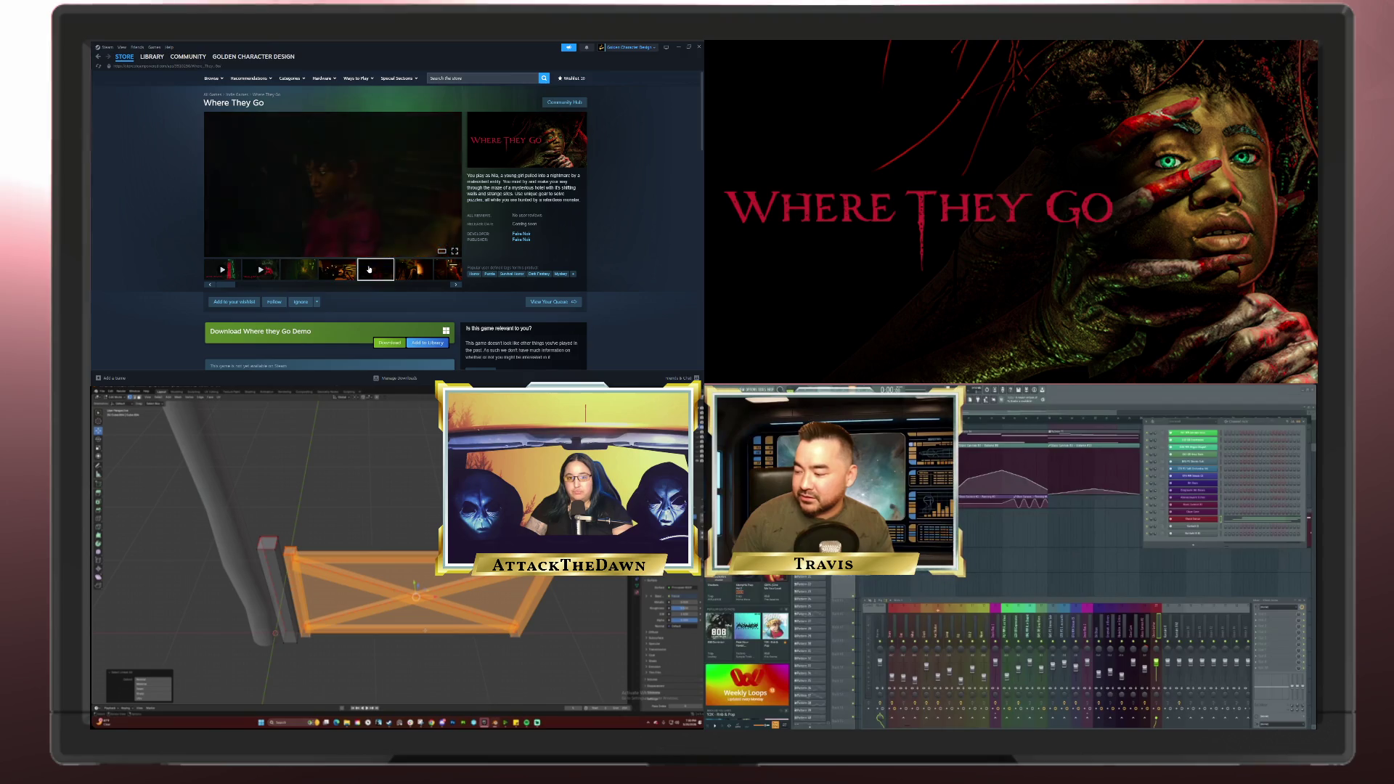
Step: Flip through two more Where They Go screenshots, then return to the first trailer and pause it
click(412, 272)
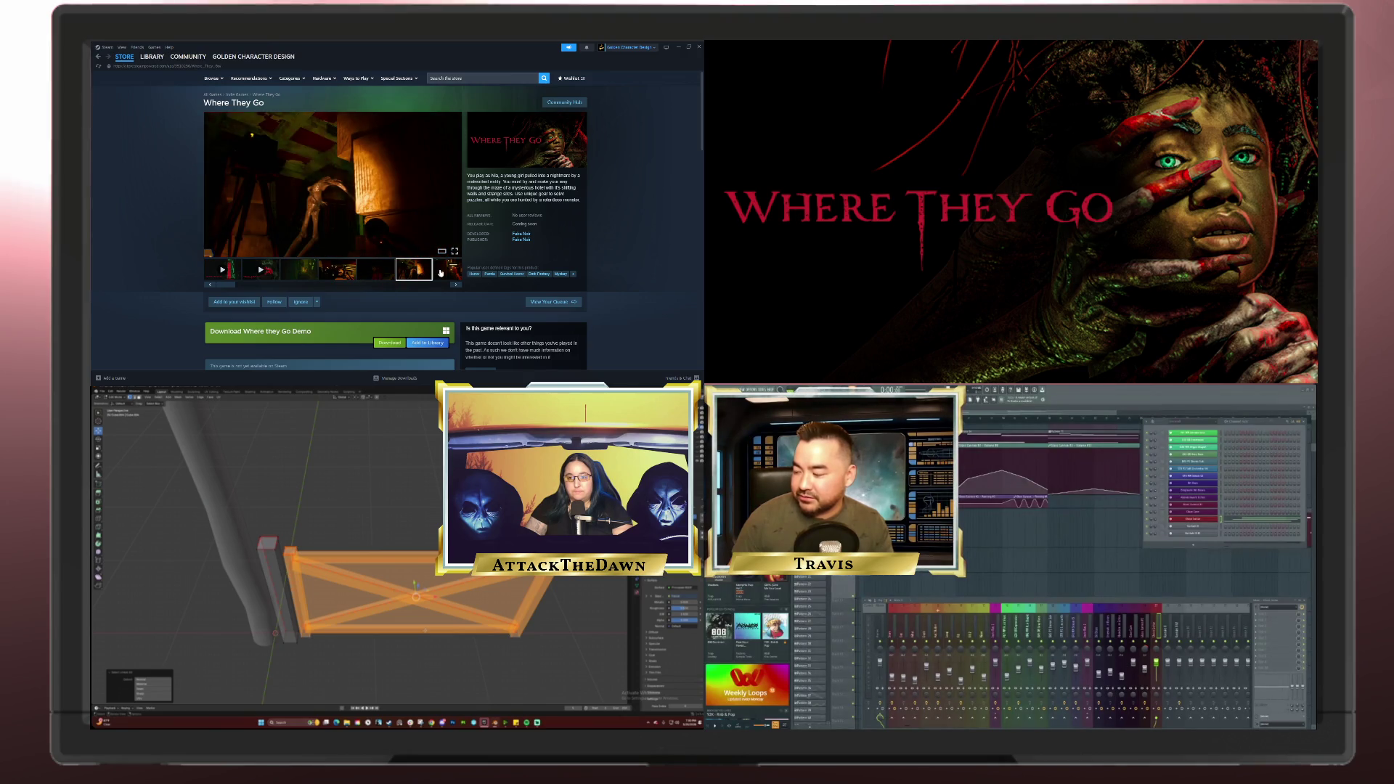
click(440, 273)
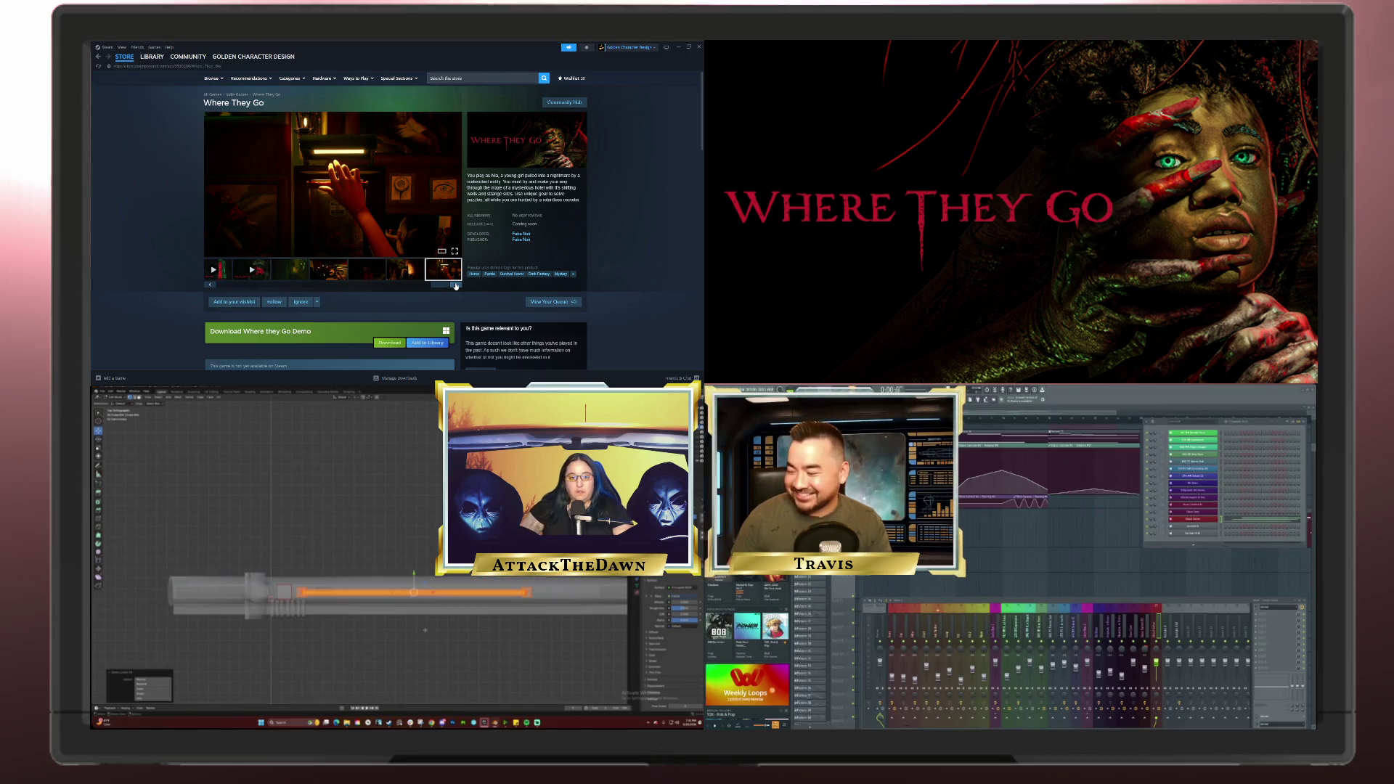
click(456, 284)
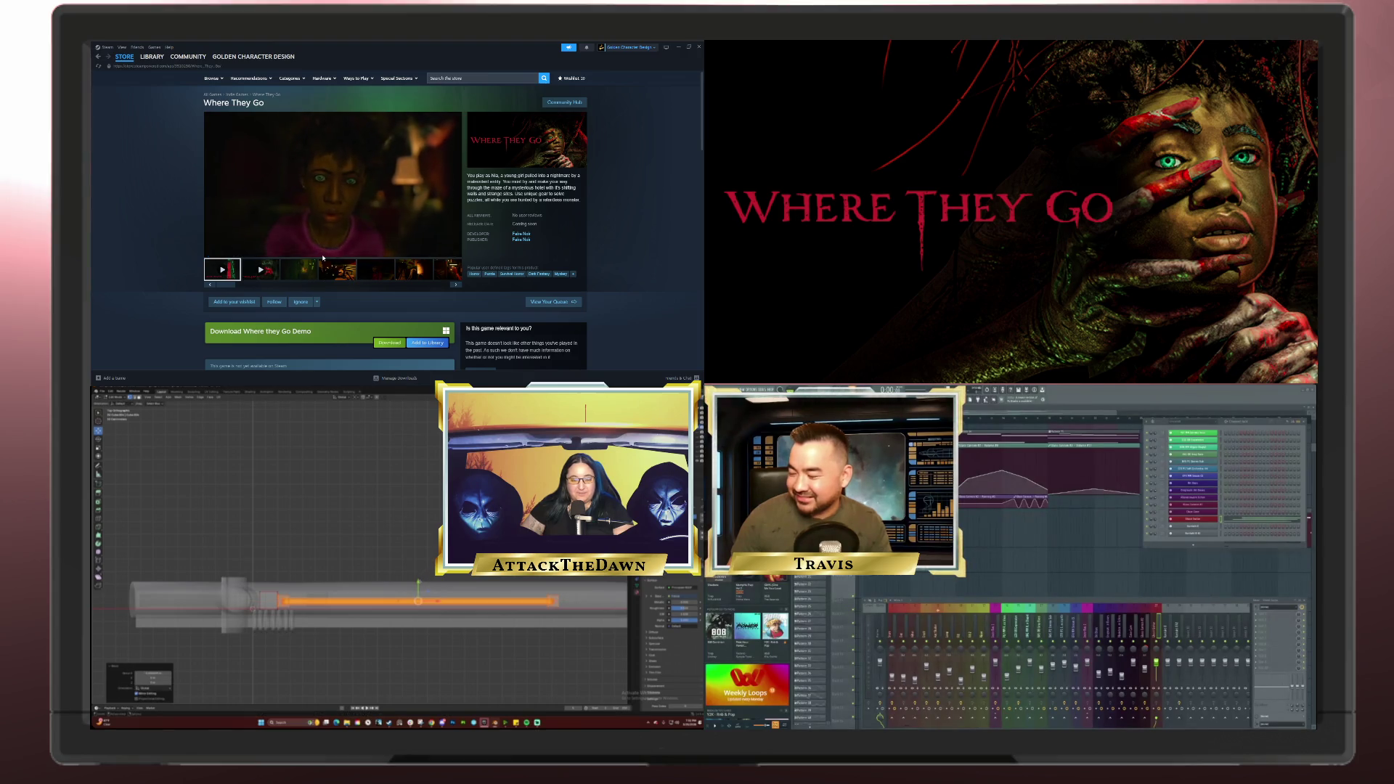
click(213, 270)
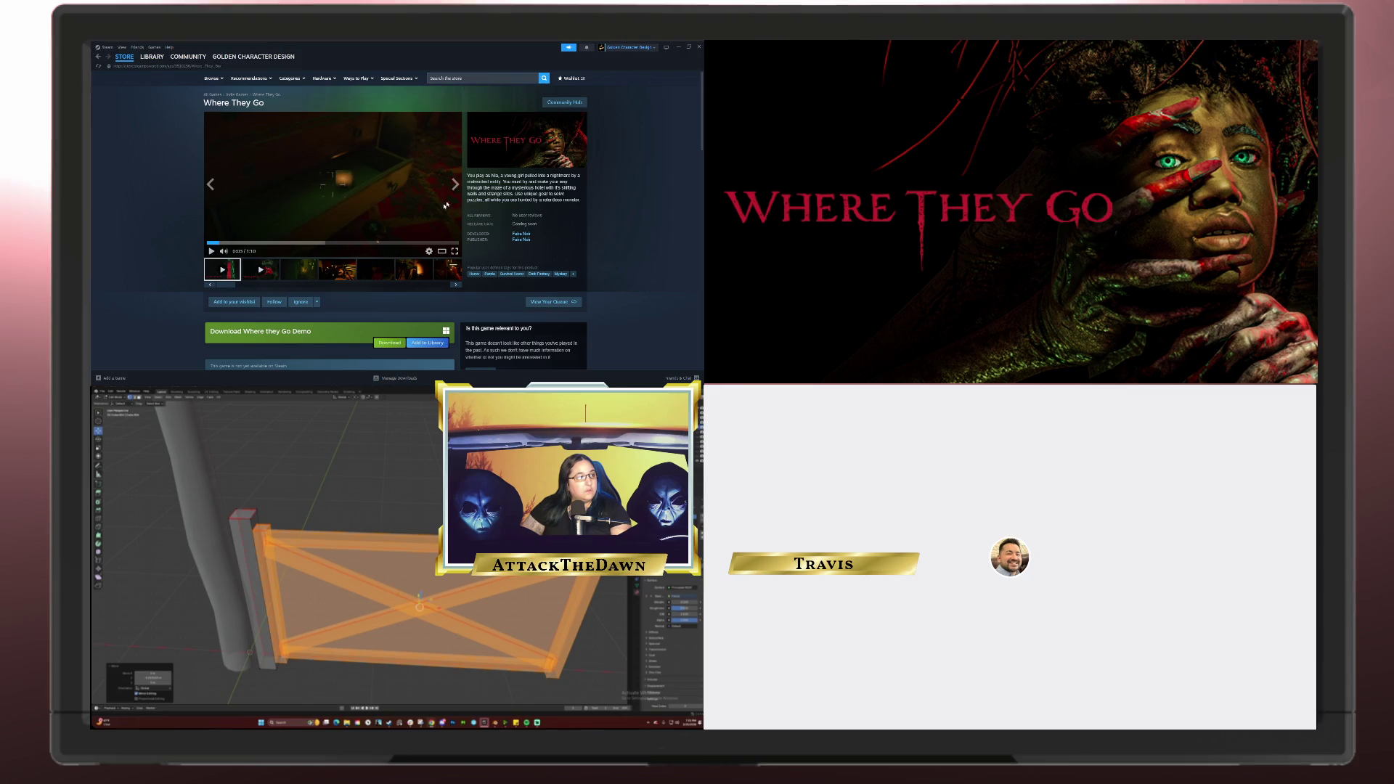
scroll(448, 203, down, 10)
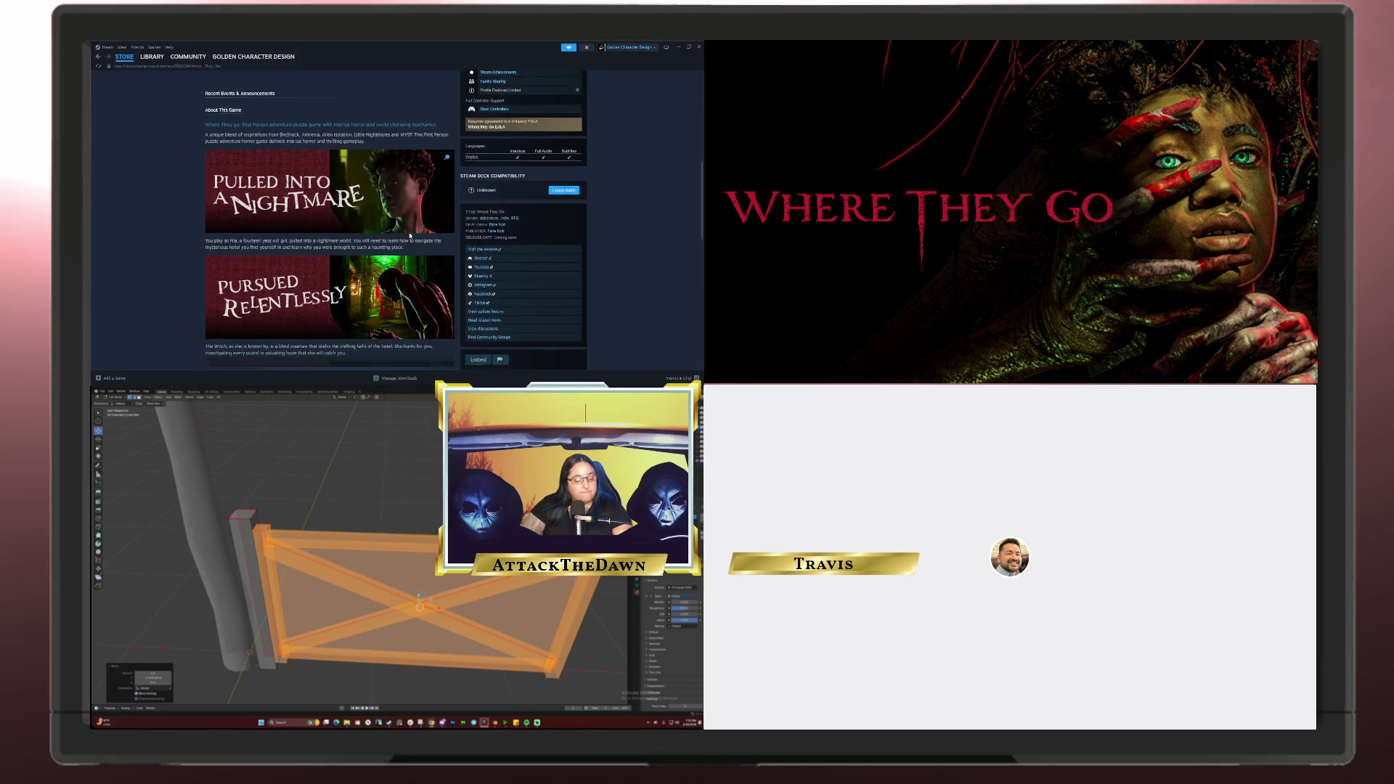
scroll(410, 236, down, 15)
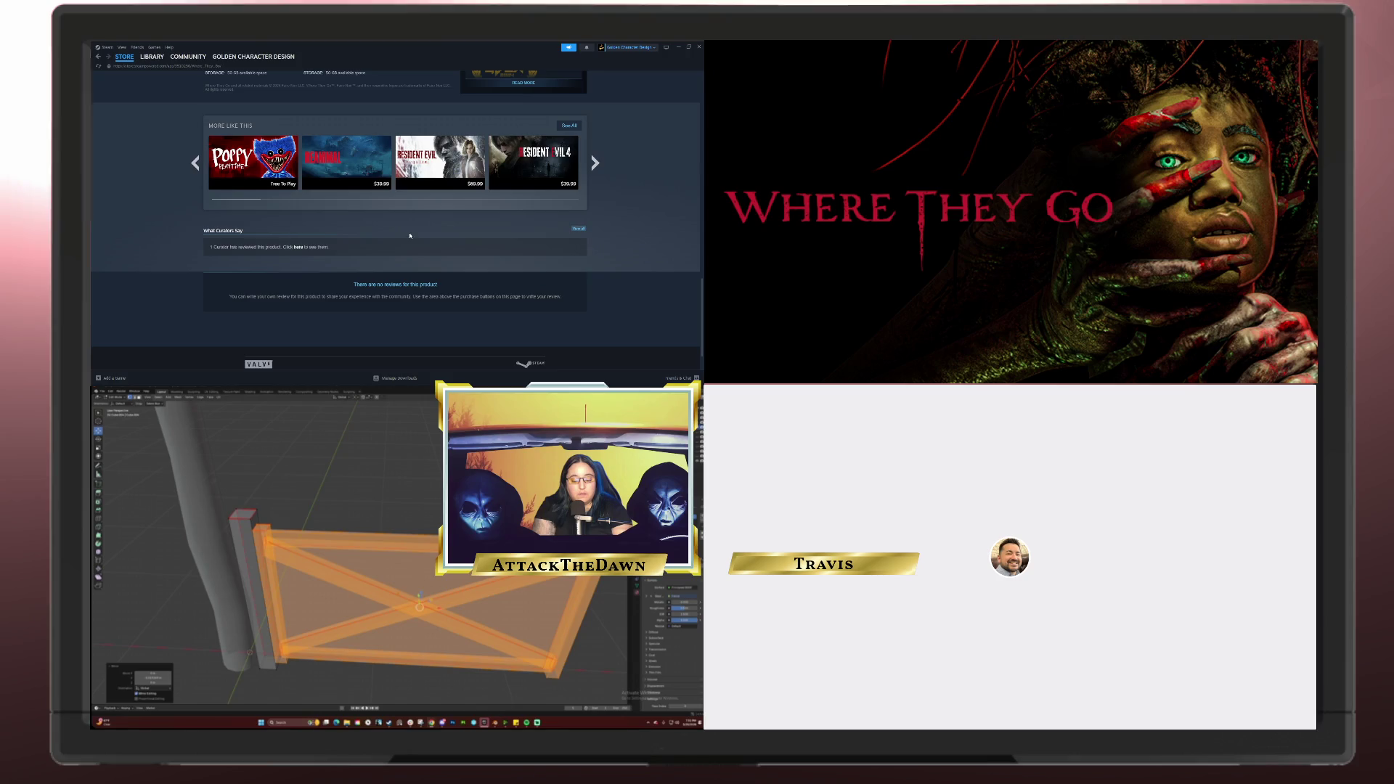
scroll(410, 236, up, 20)
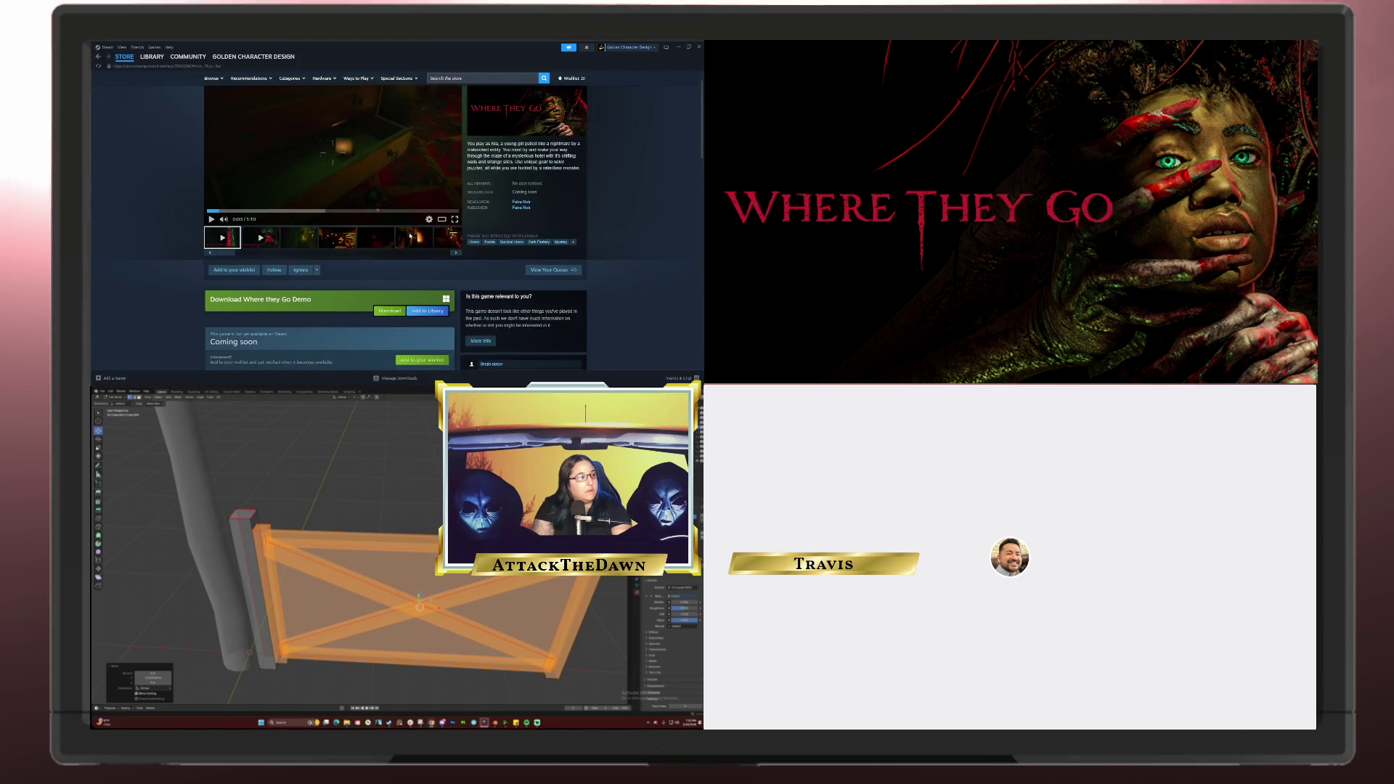
scroll(407, 232, up, 1)
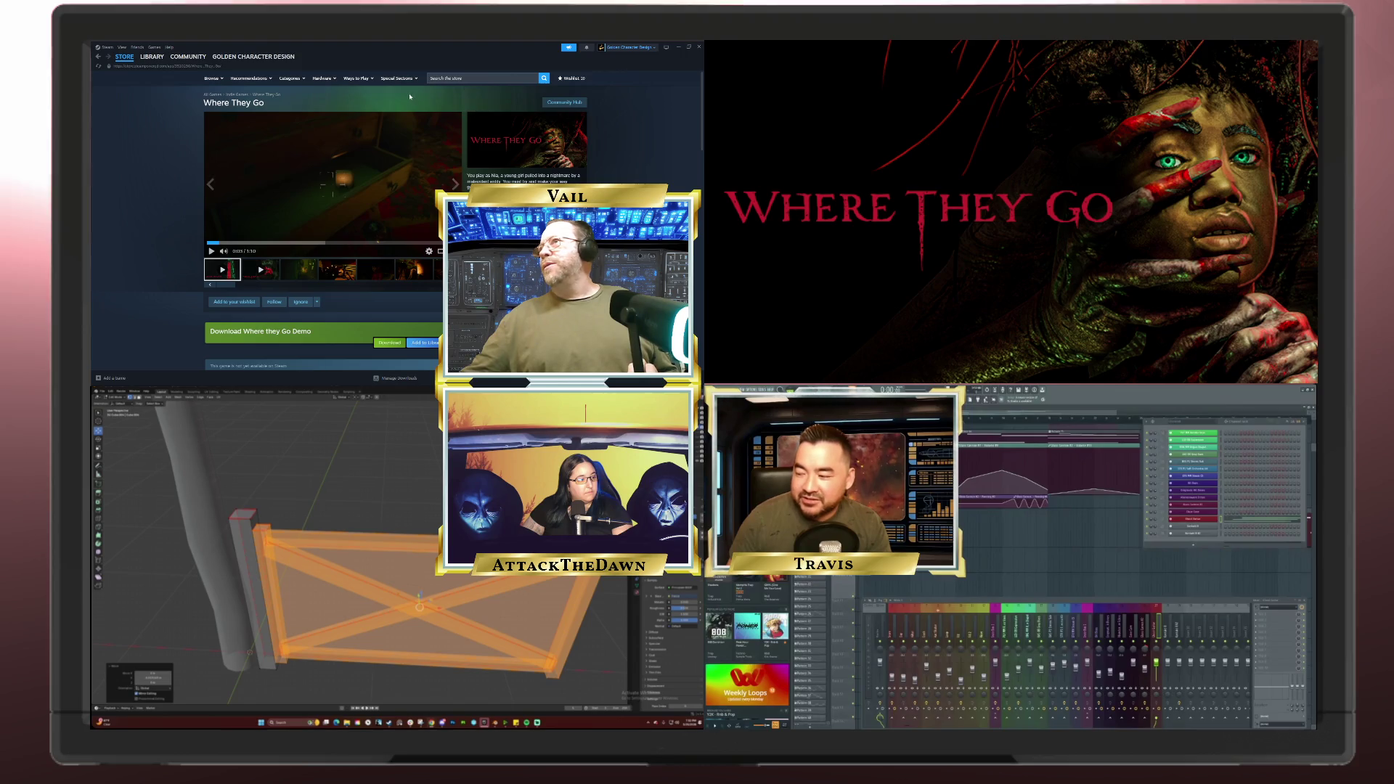
click(698, 48)
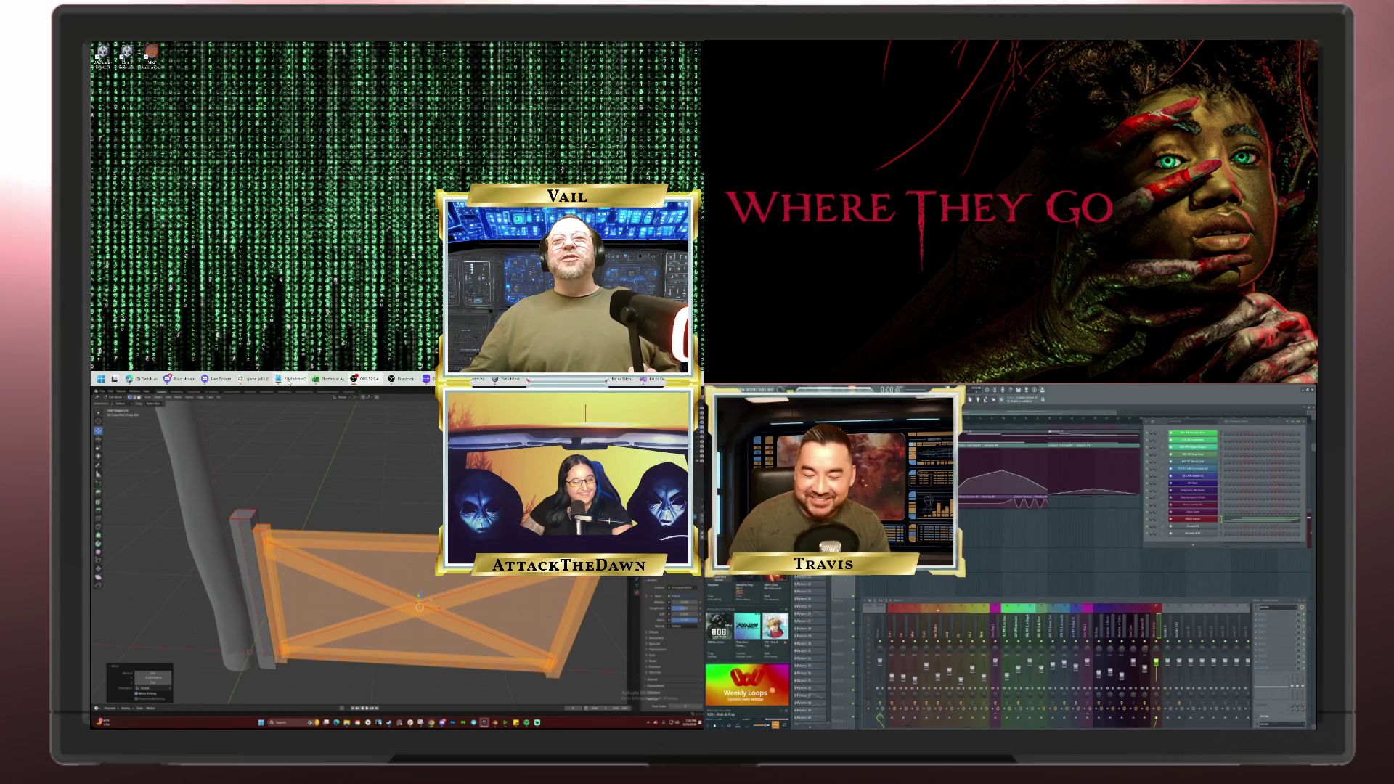
Step: Deselect the gate model, orbit to face it more directly, and bring up the C# script
mouse_move(288, 381)
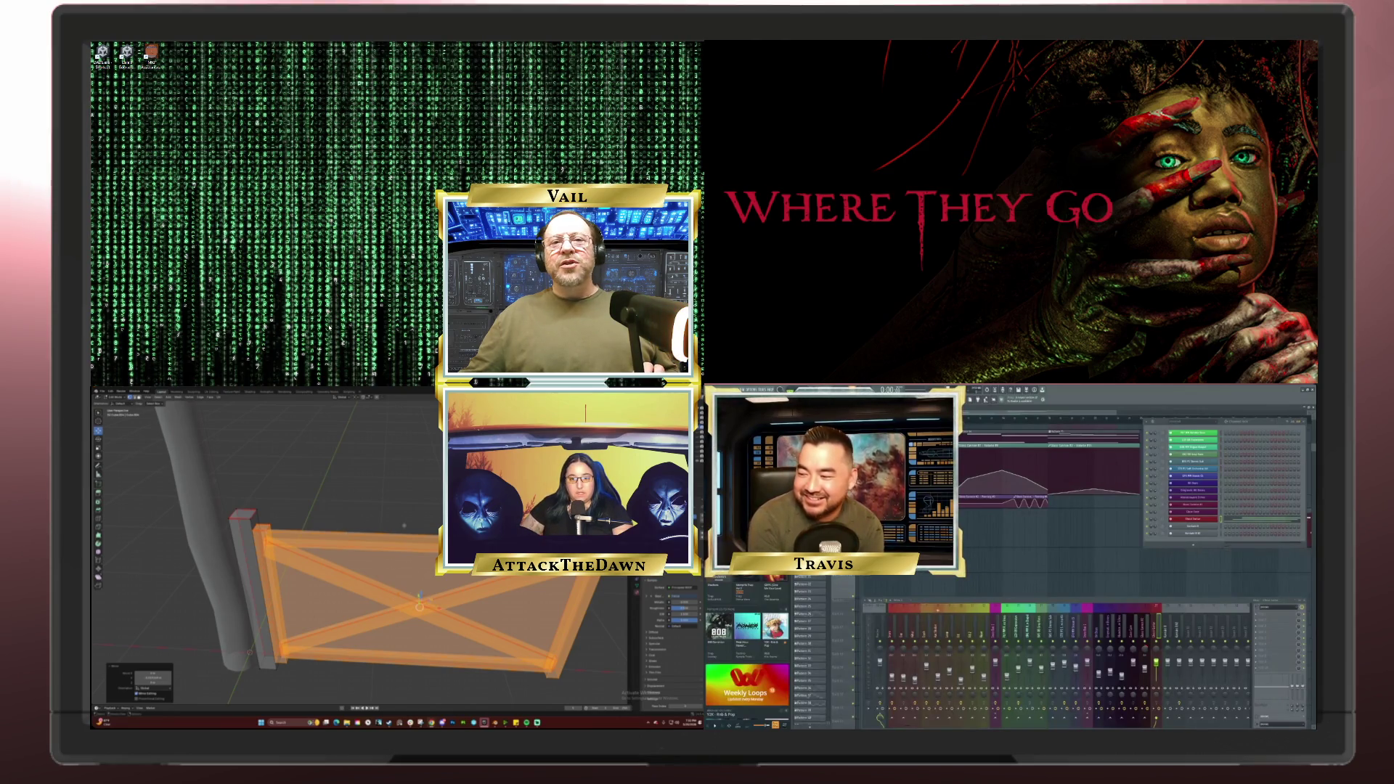
click(408, 507)
drag(409, 509, 355, 504)
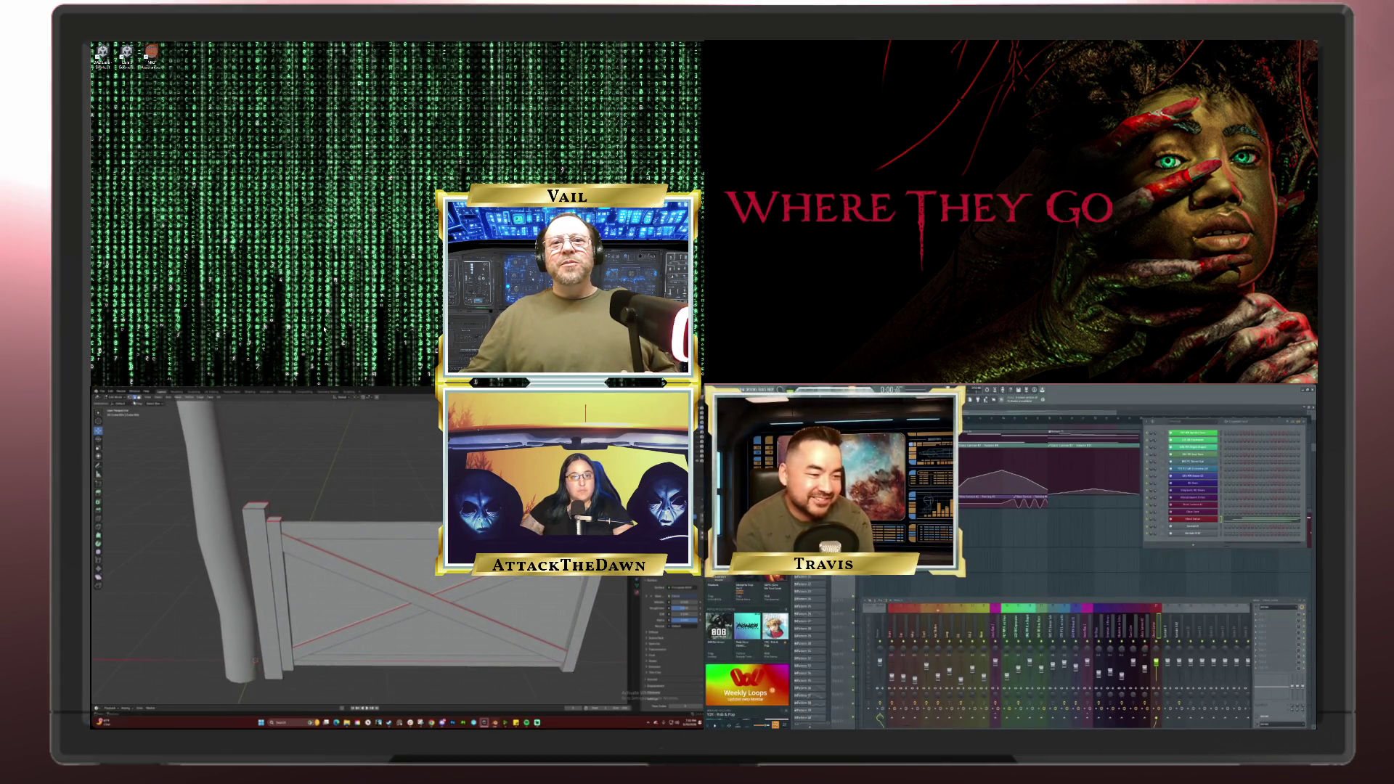
drag(332, 642, 308, 669)
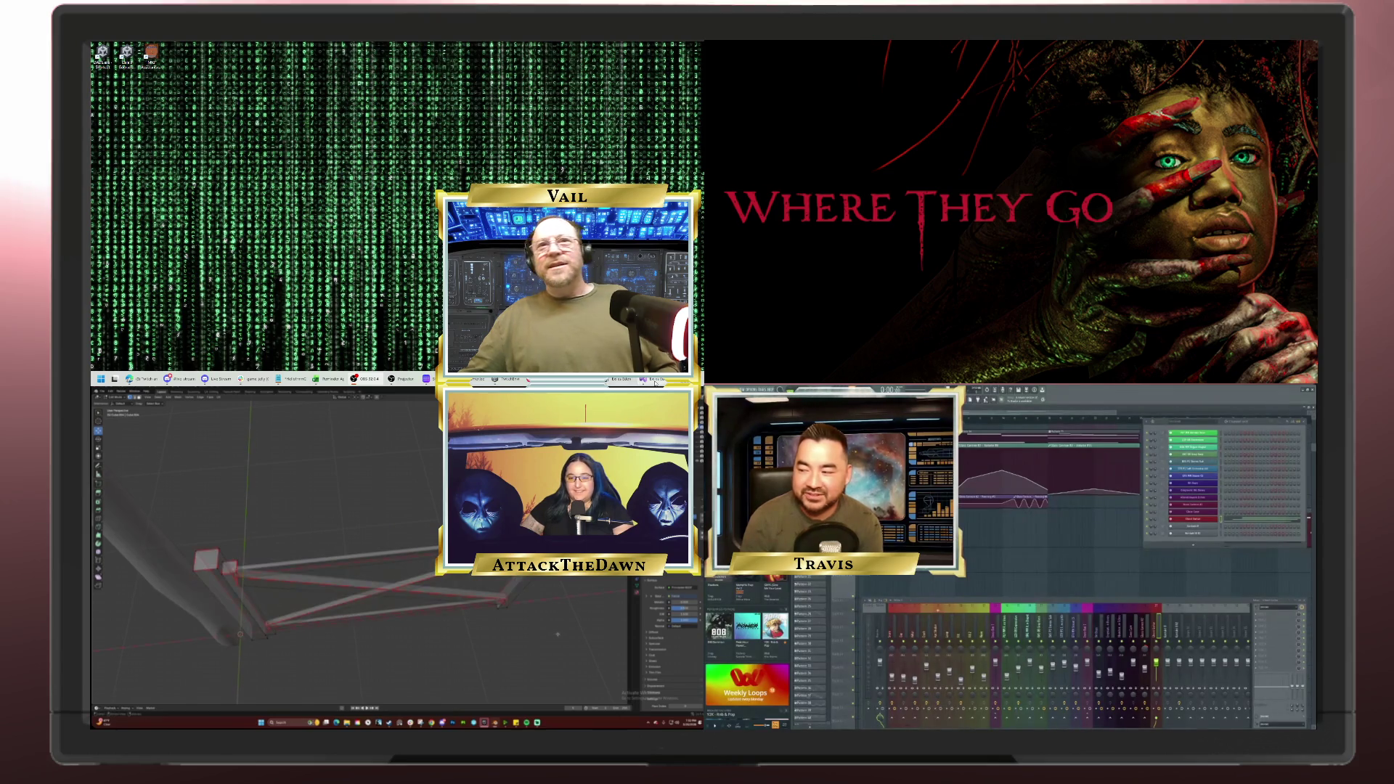
click(655, 382)
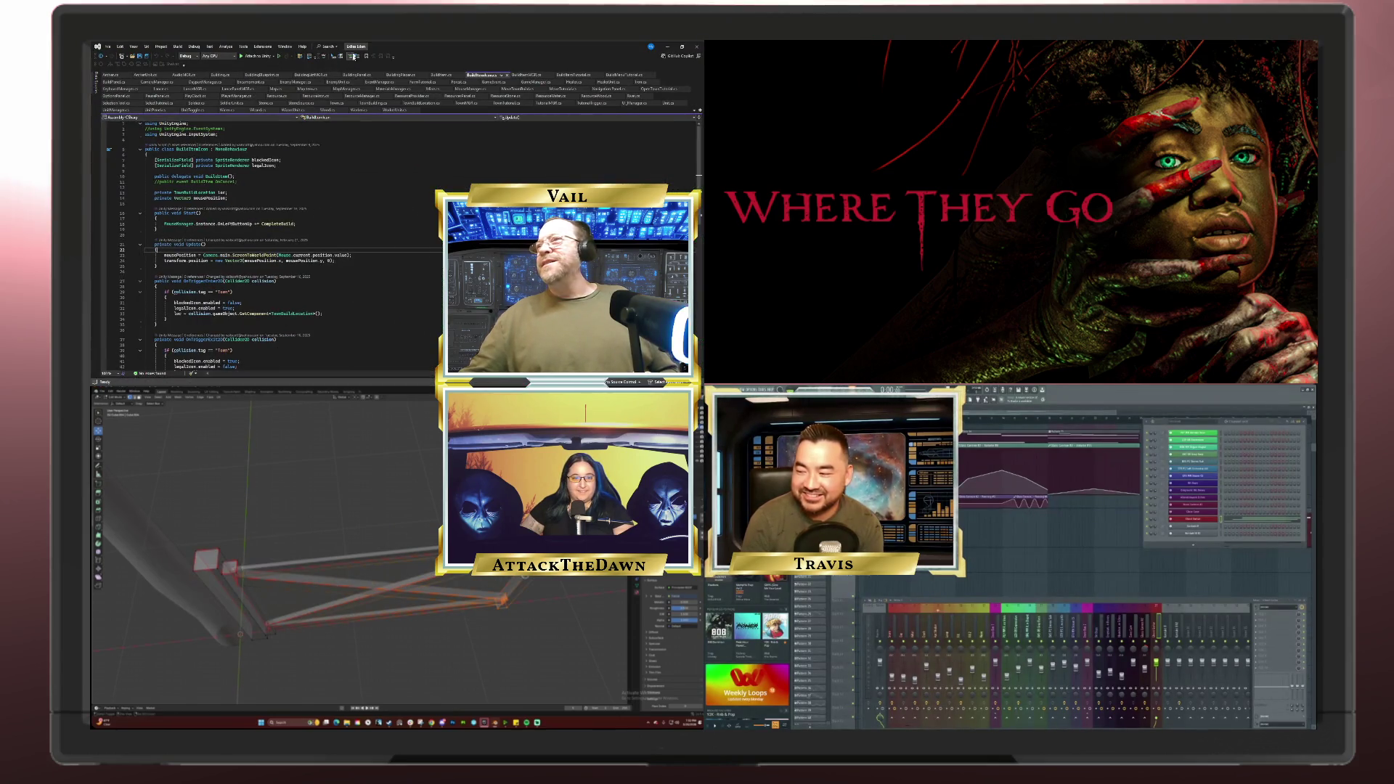
Step: Select the whole linked gate mesh and frame it in top orthographic view
mouse_move(317, 266)
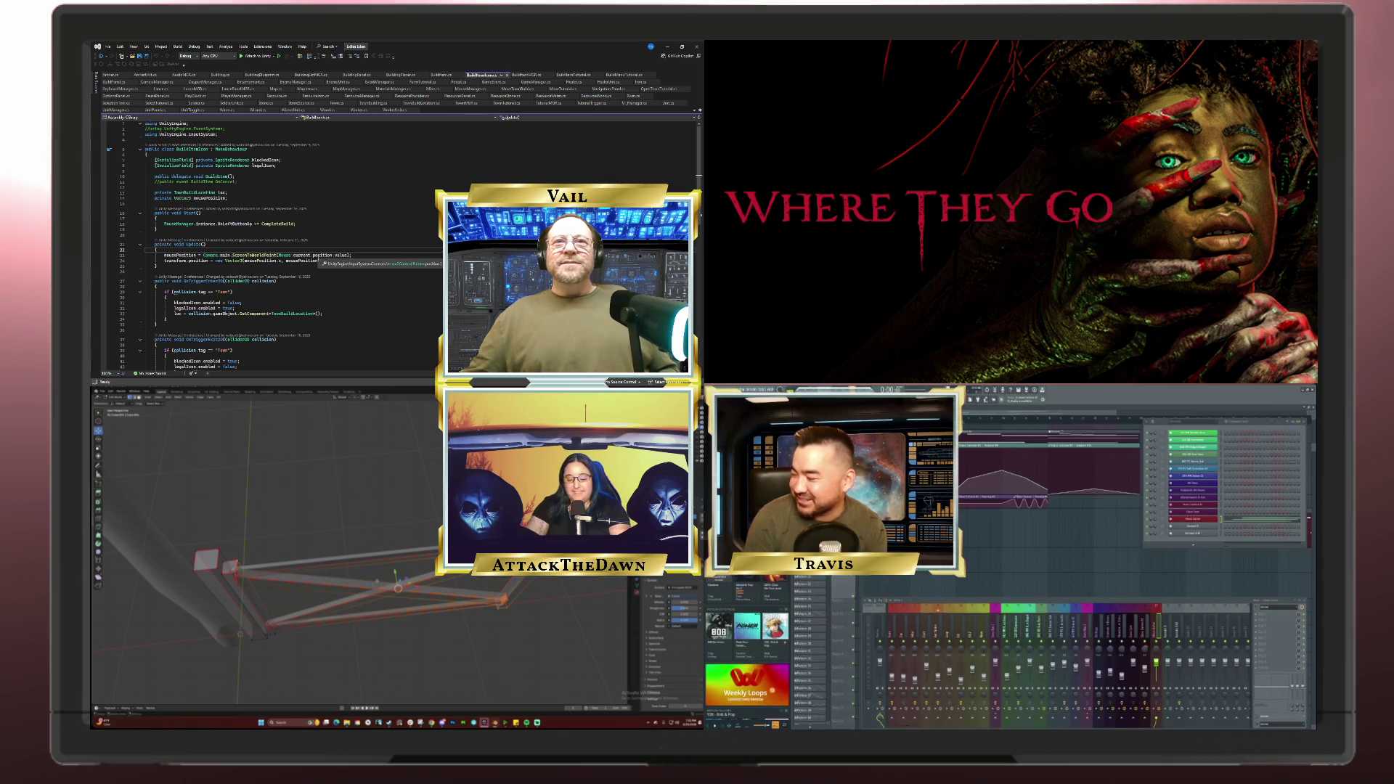
key(ctrl+l)
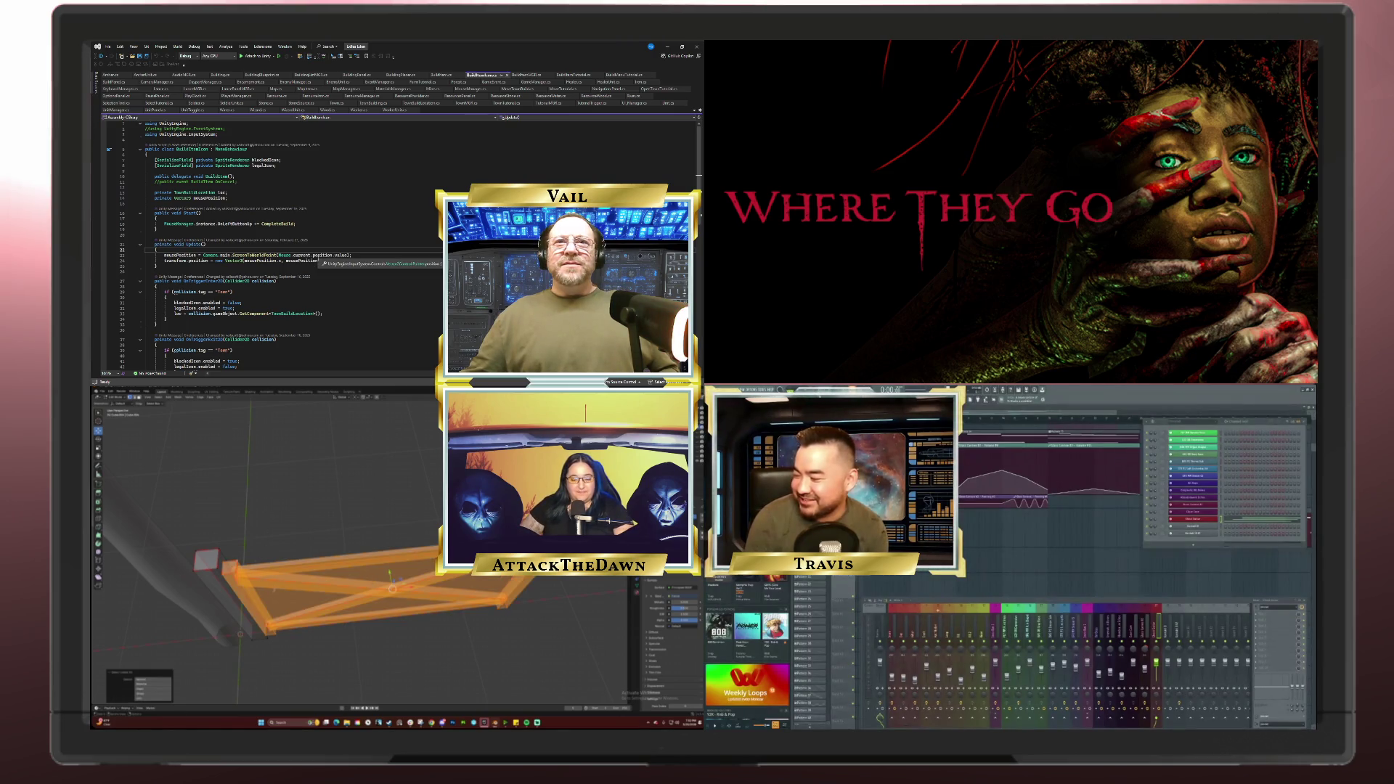
key(KP_7)
drag(295, 629, 460, 608)
scroll(459, 608, up, 2)
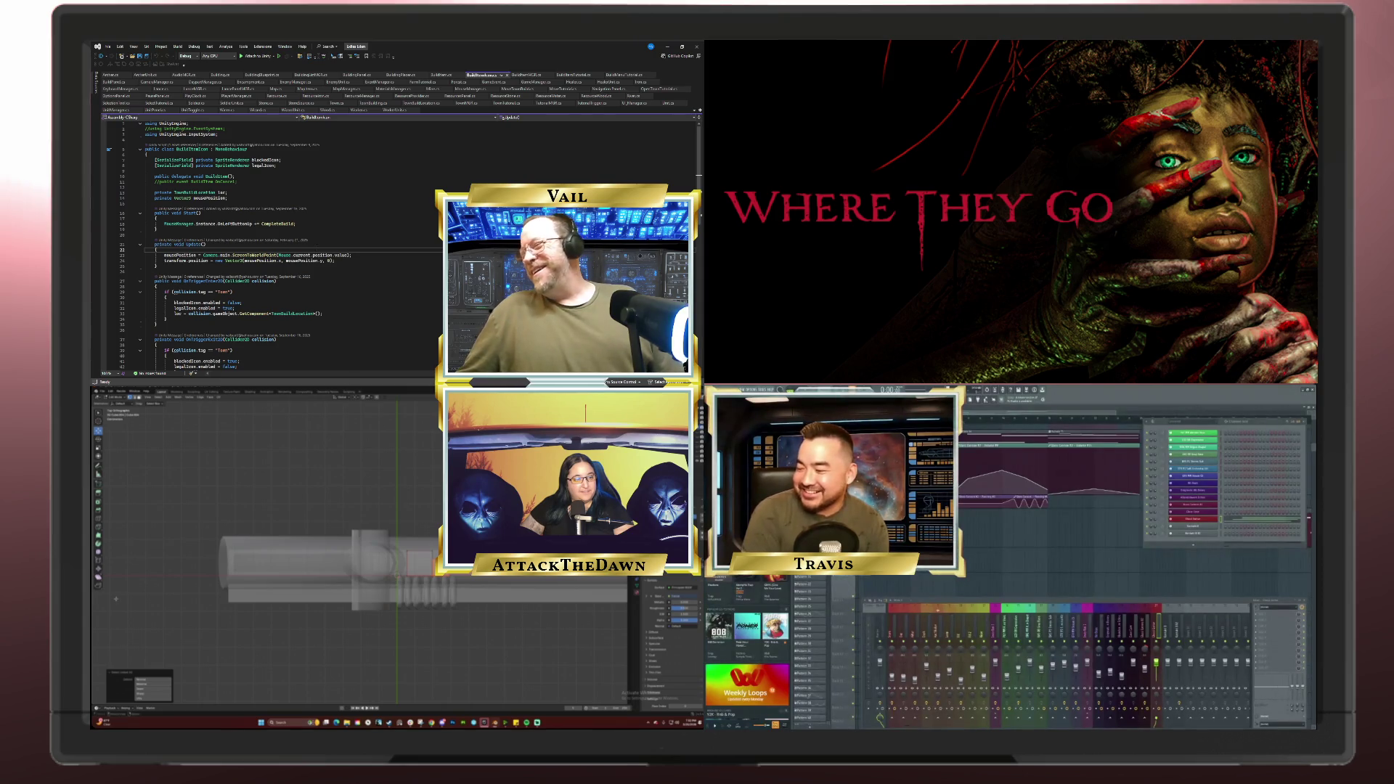
mouse_move(349, 380)
scroll(466, 629, up, 3)
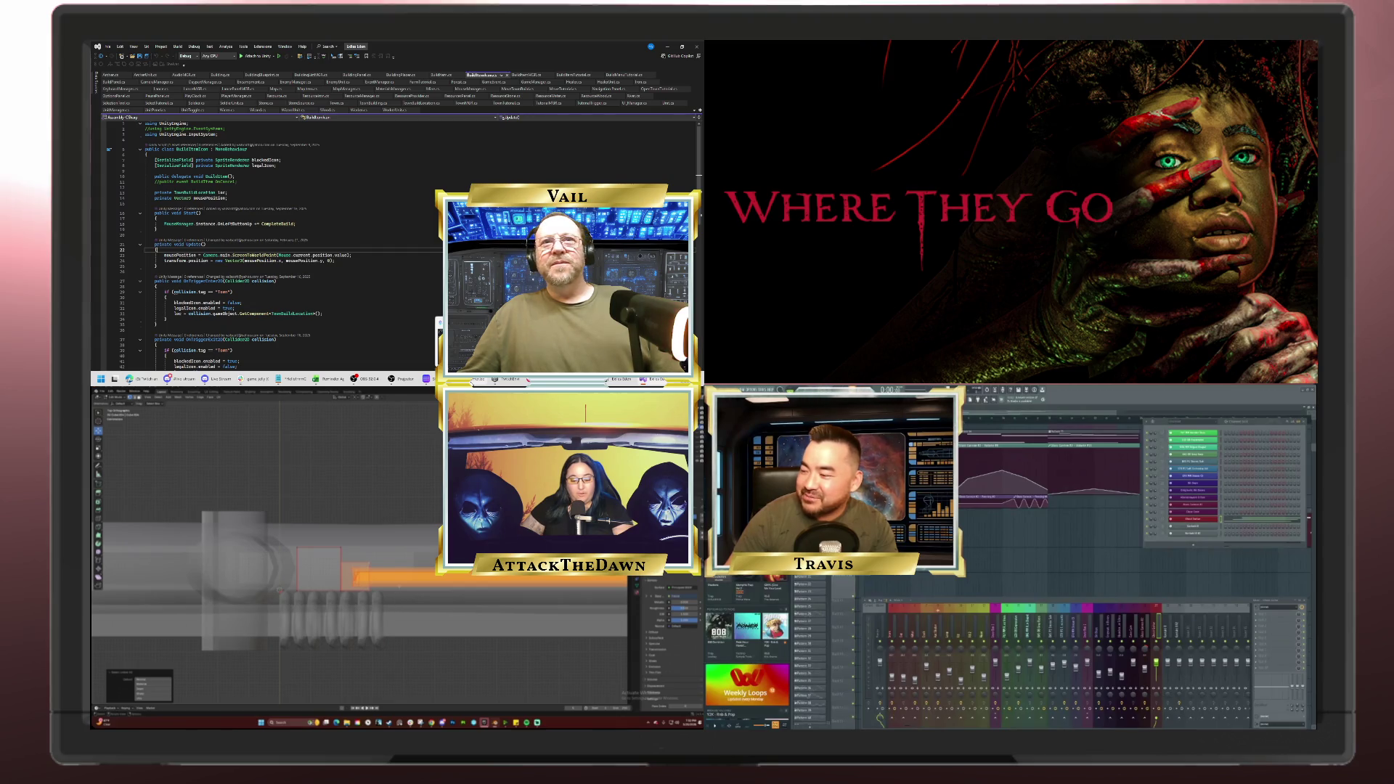
scroll(359, 574, down, 2)
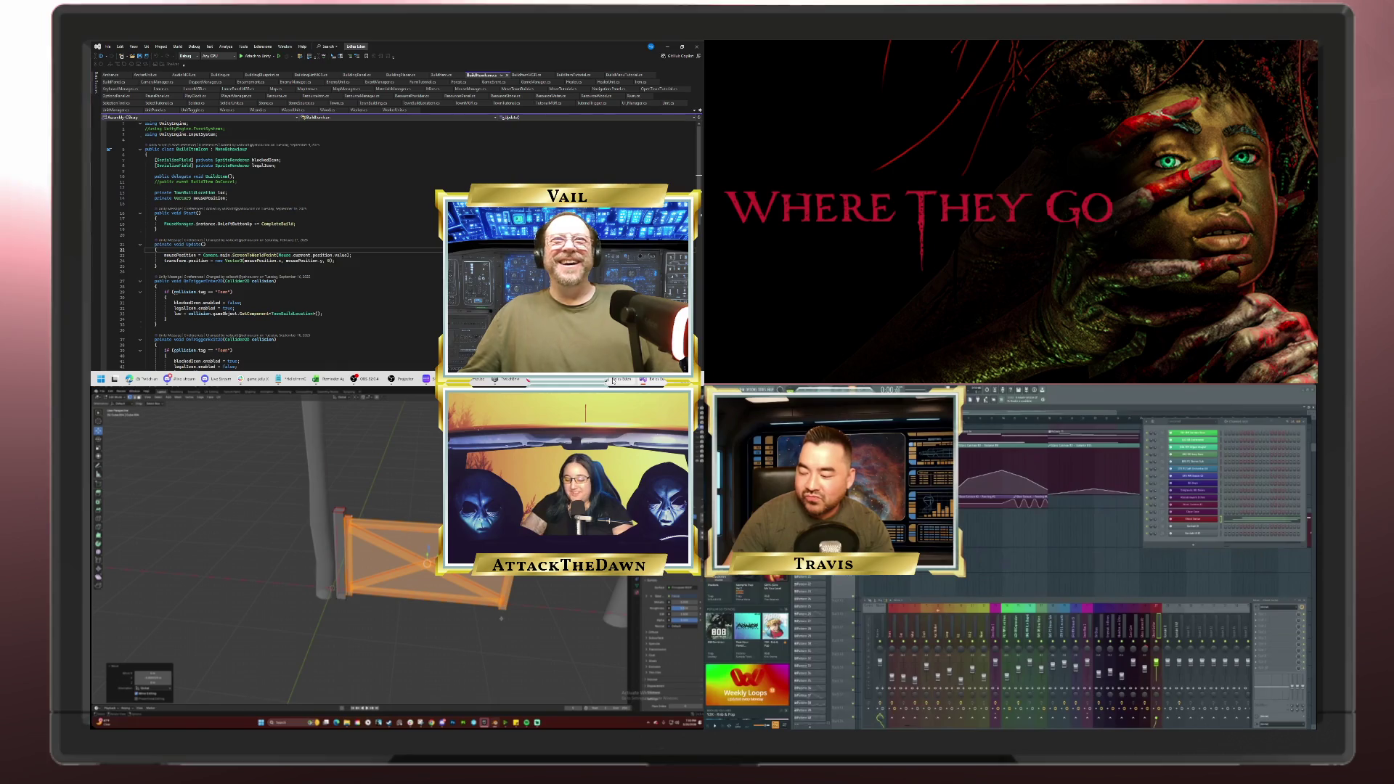
Step: Clear the gate selection and line the model up in front orthographic view
key(KP_1)
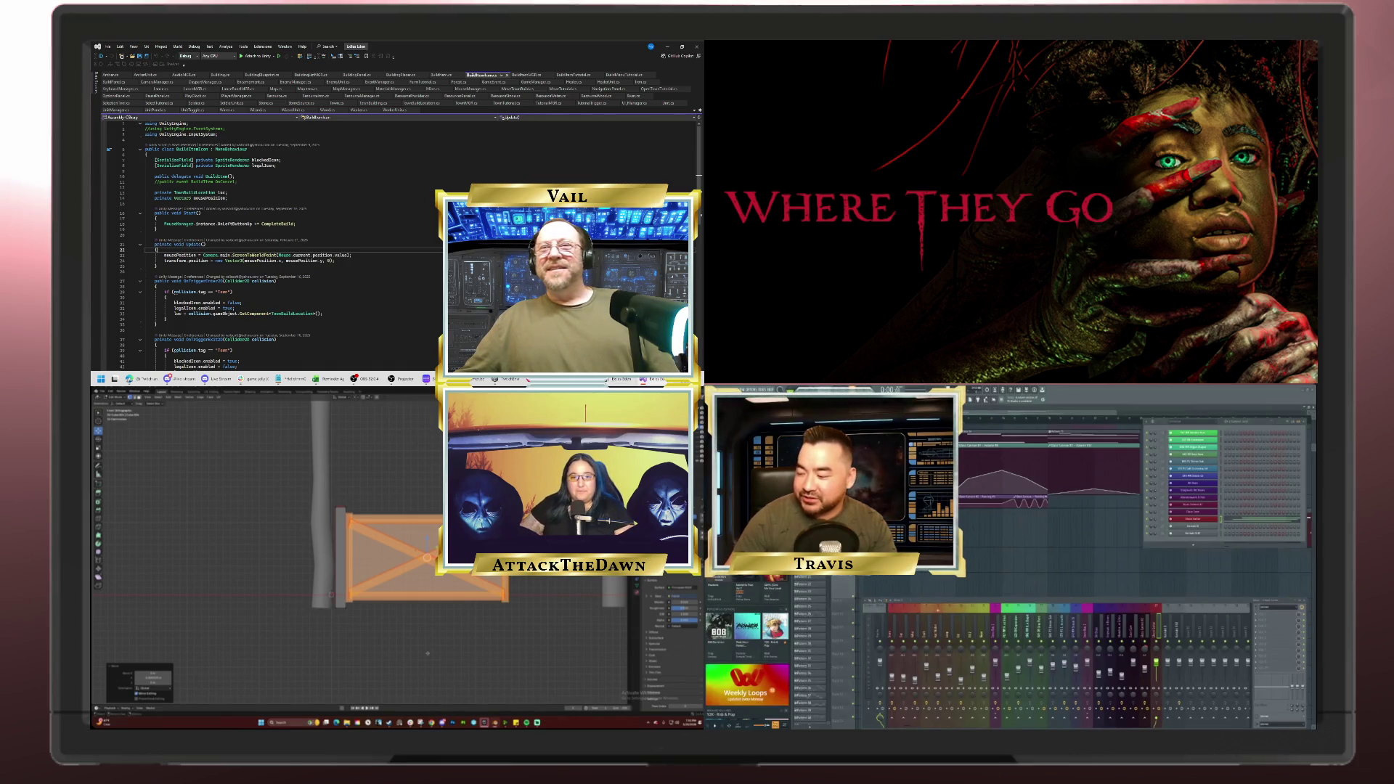
click(427, 618)
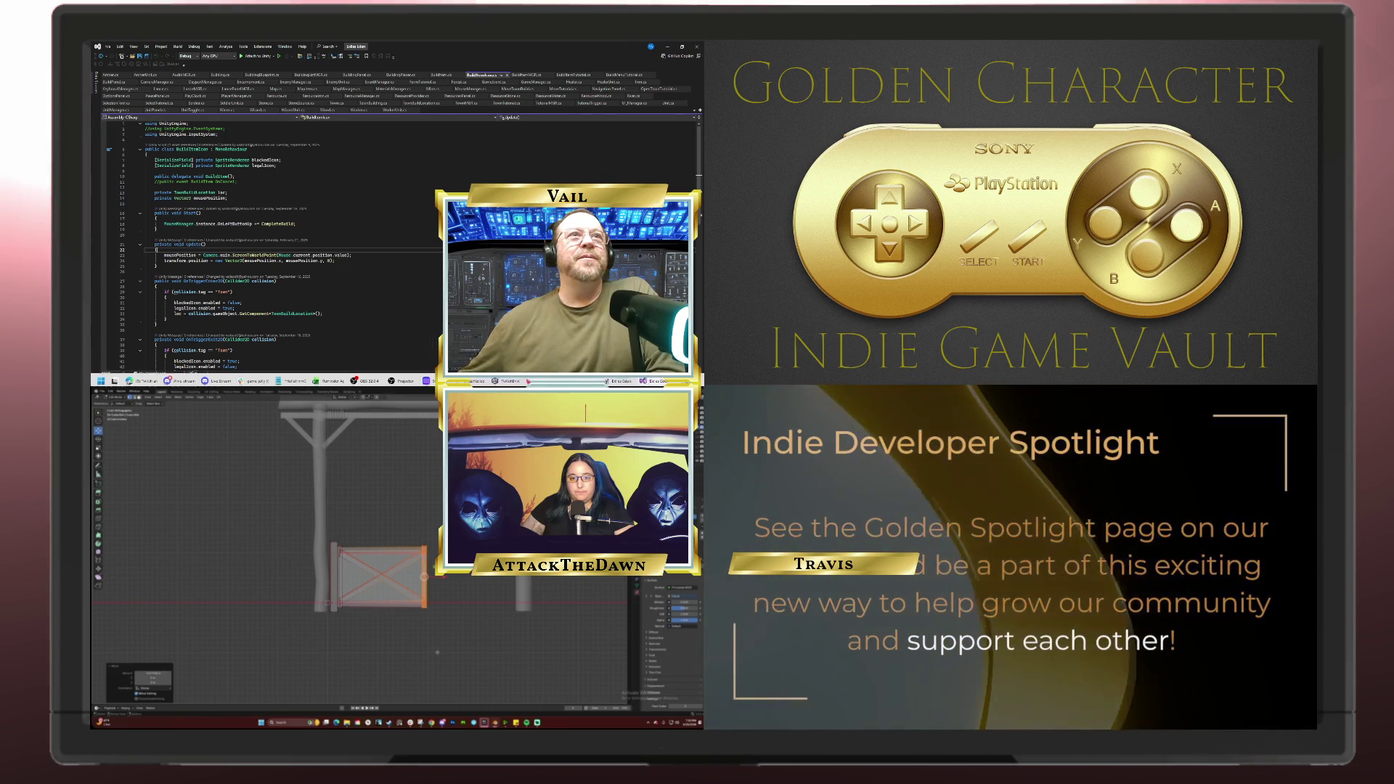
click(448, 642)
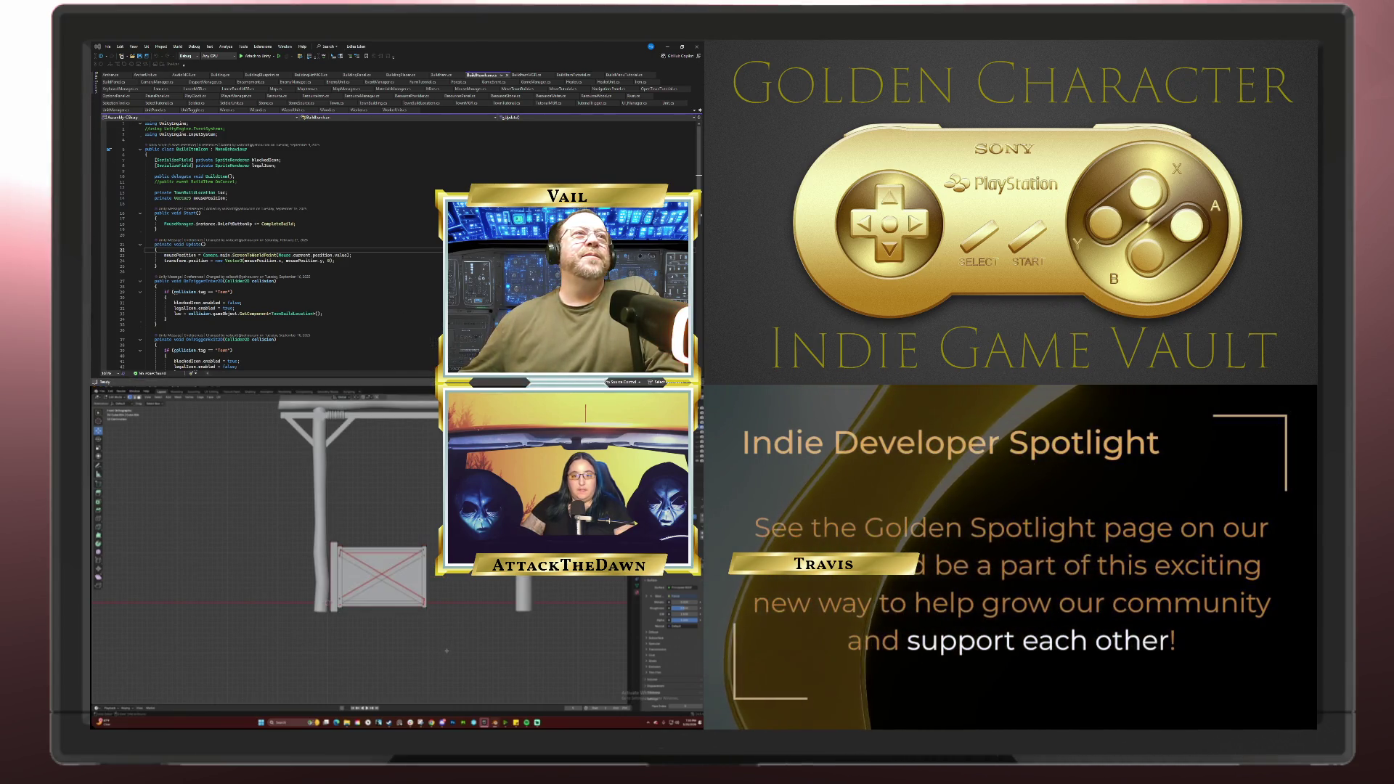
scroll(458, 653, up, 2)
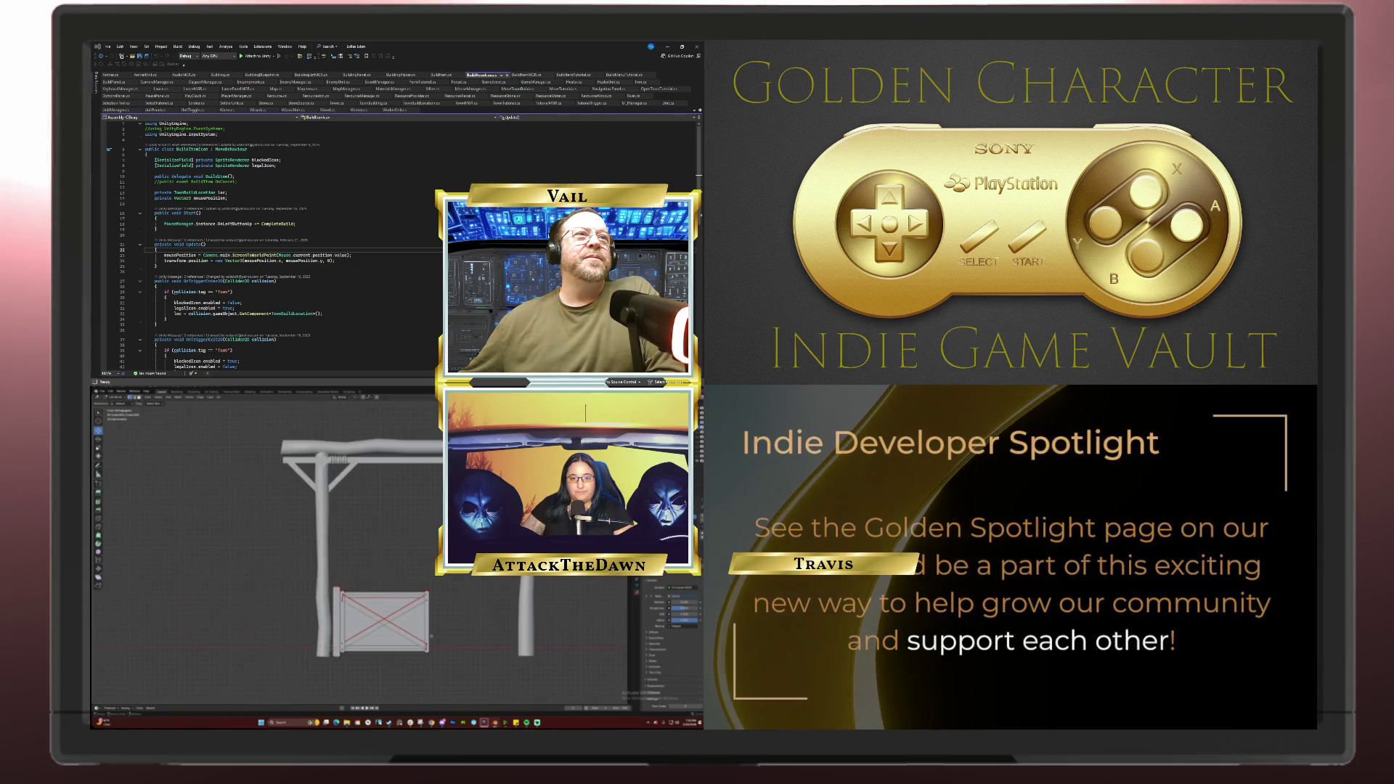
scroll(444, 681, up, 2)
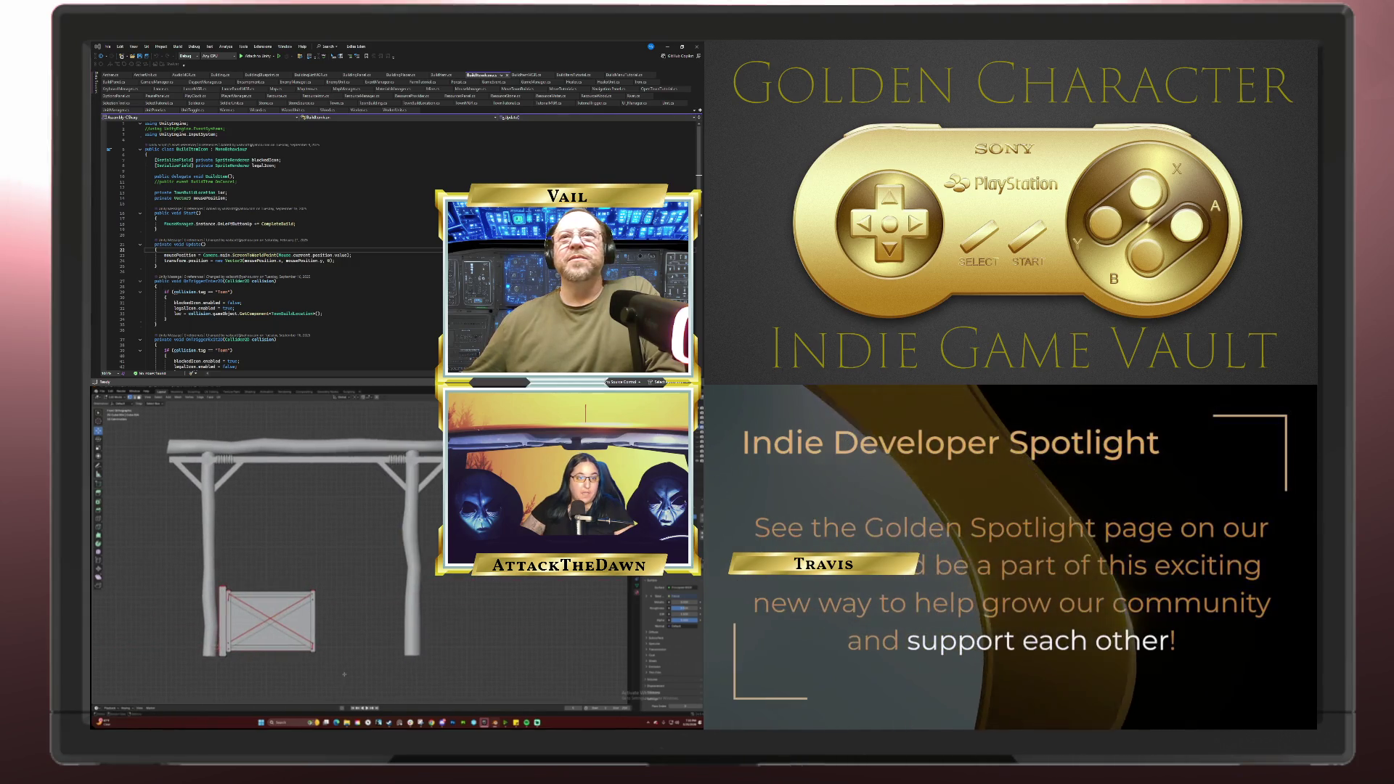
drag(344, 674, 403, 668)
key(KP_1)
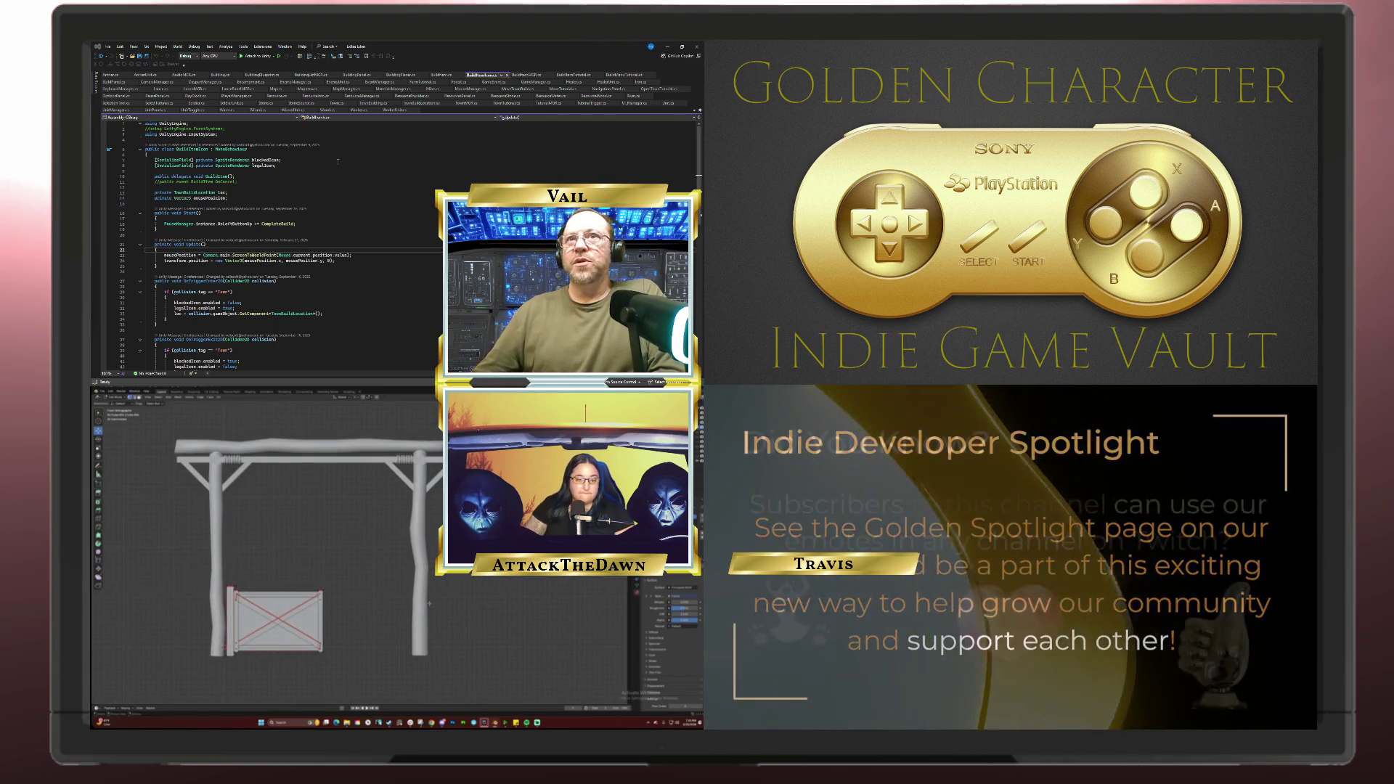
Step: Box-select the upper part of the gate and raise it slightly along Z
drag(351, 608, 224, 562)
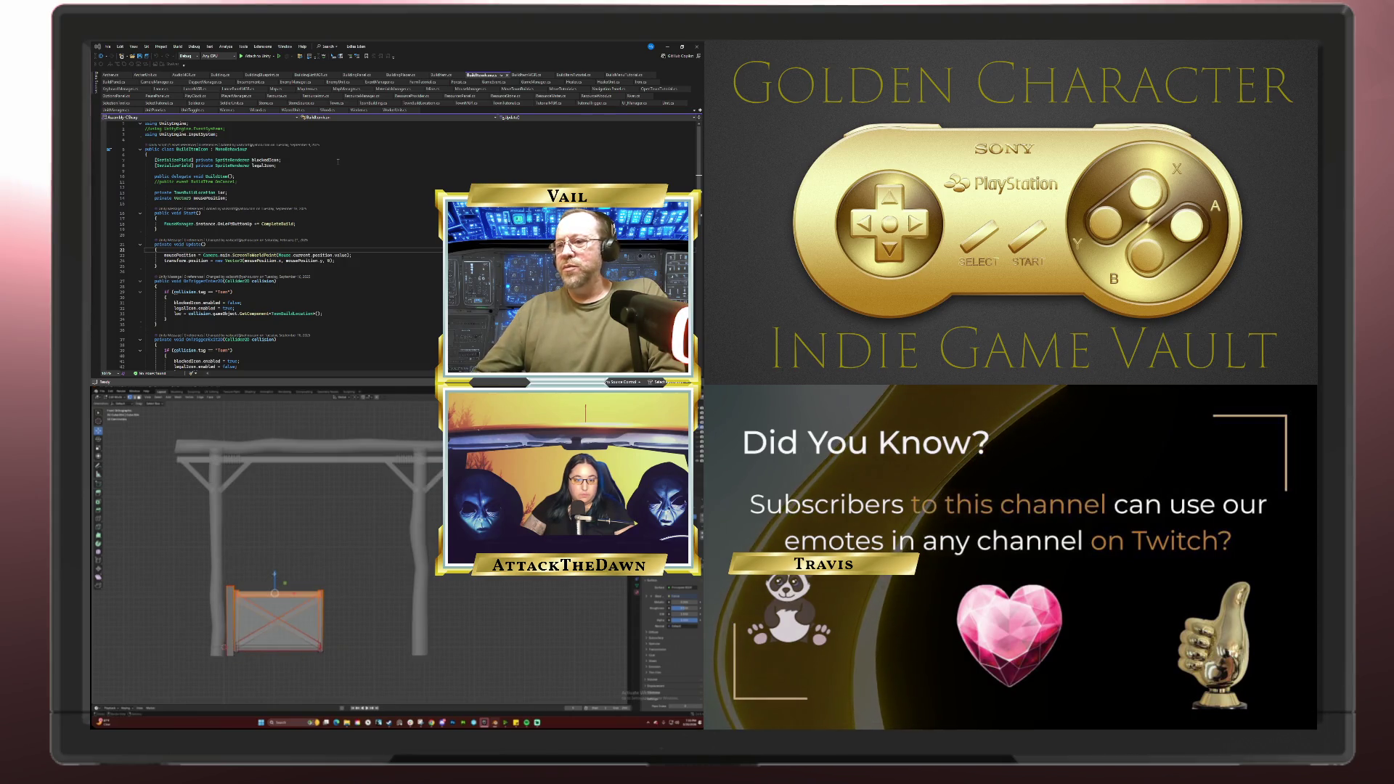
key(g)
key(z)
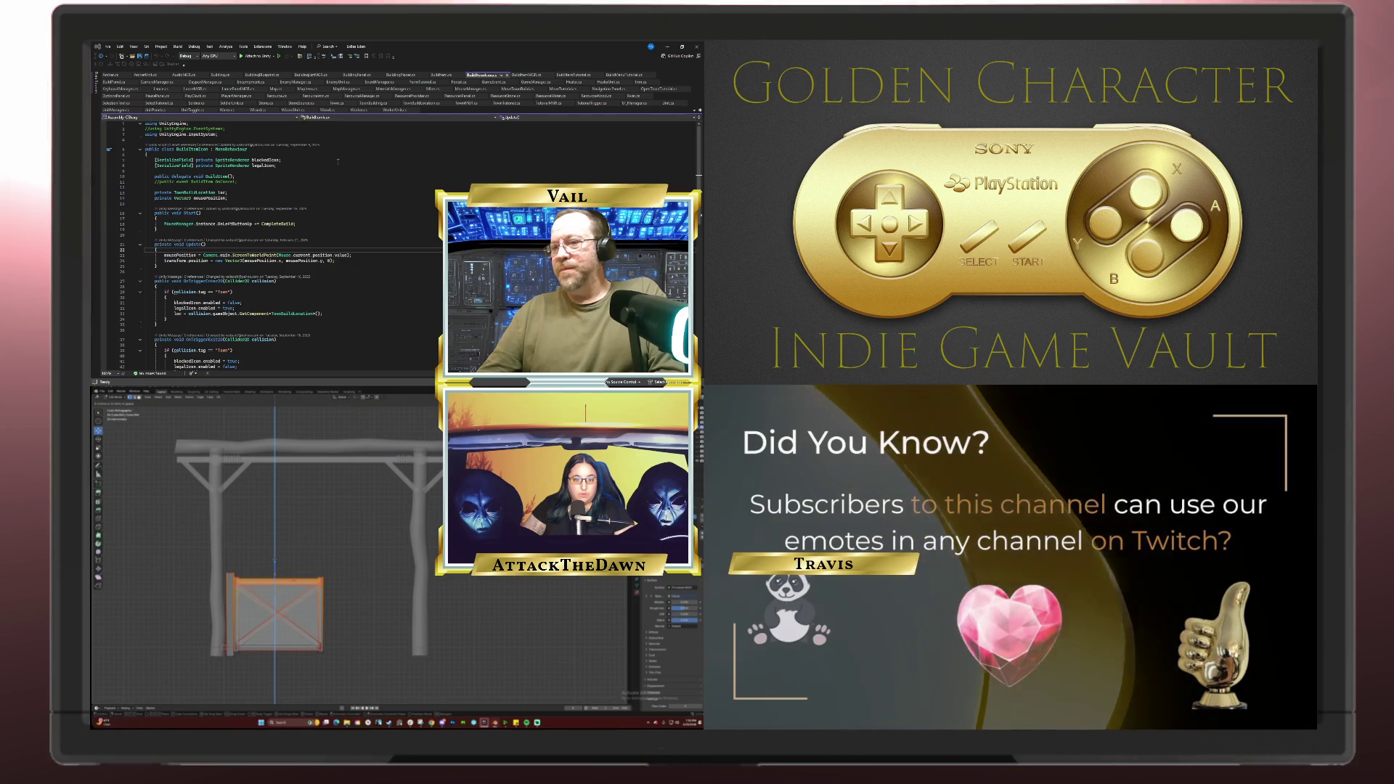
key(Return)
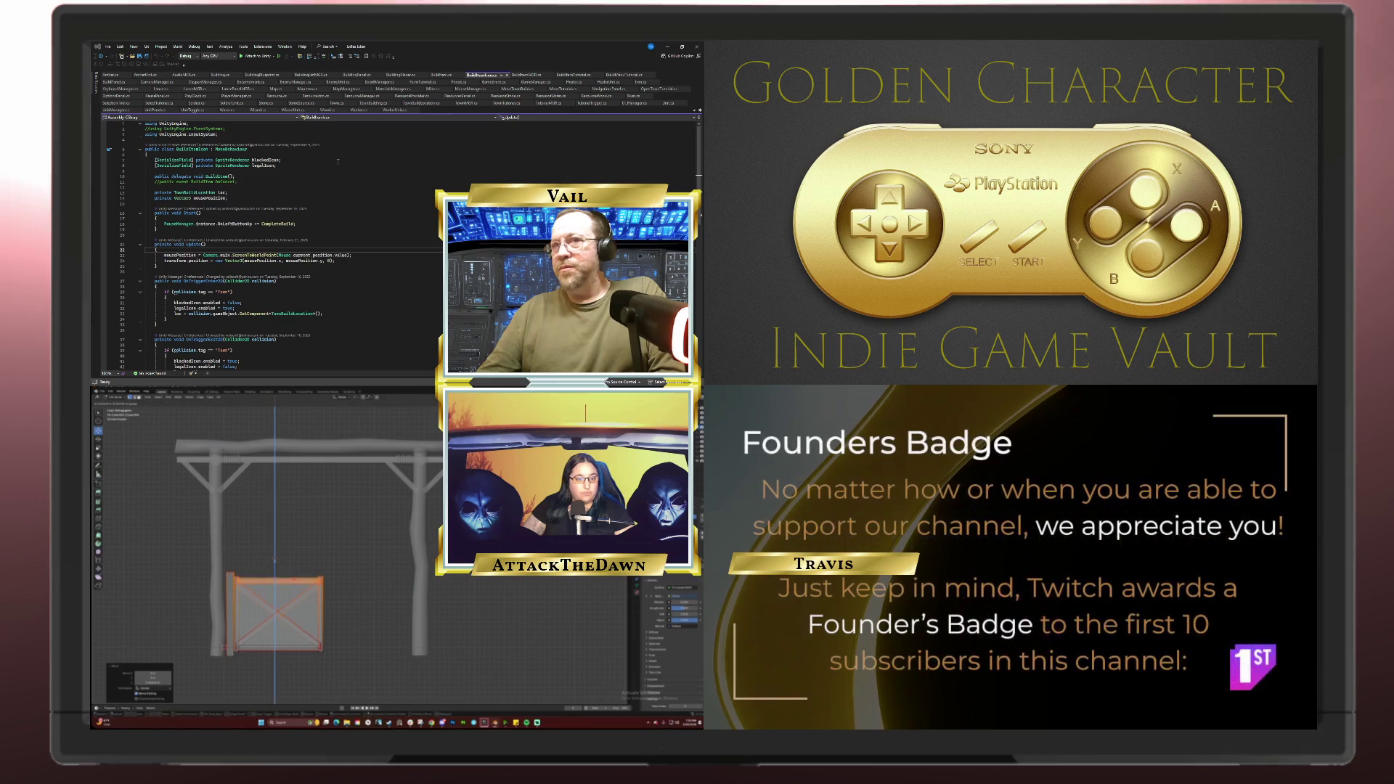
Step: Check the raised gate from an angle, return to front view, and box-select part of the panel
mouse_move(305, 639)
mouse_down()
mouse_move(223, 661)
mouse_move(471, 666)
mouse_move(252, 653)
mouse_up()
key(KP_1)
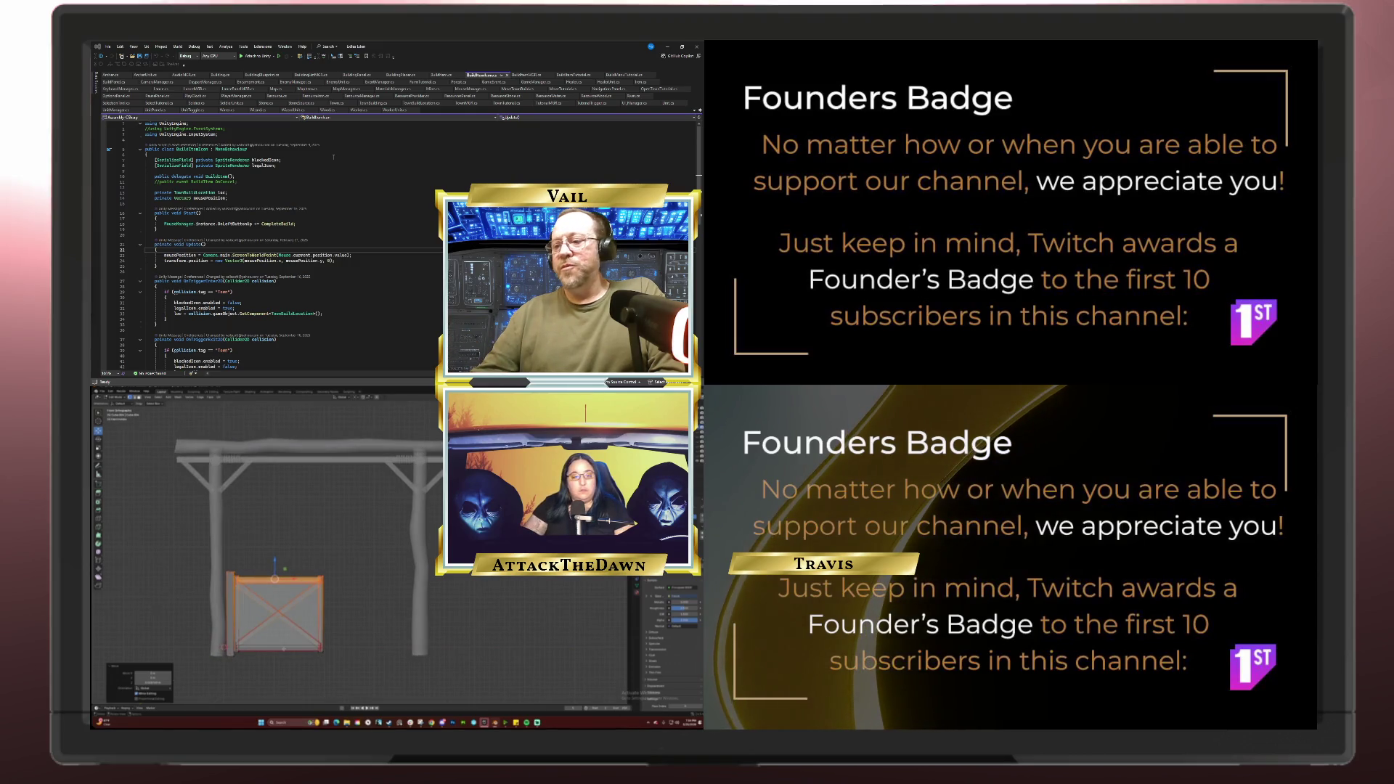
drag(245, 549, 335, 656)
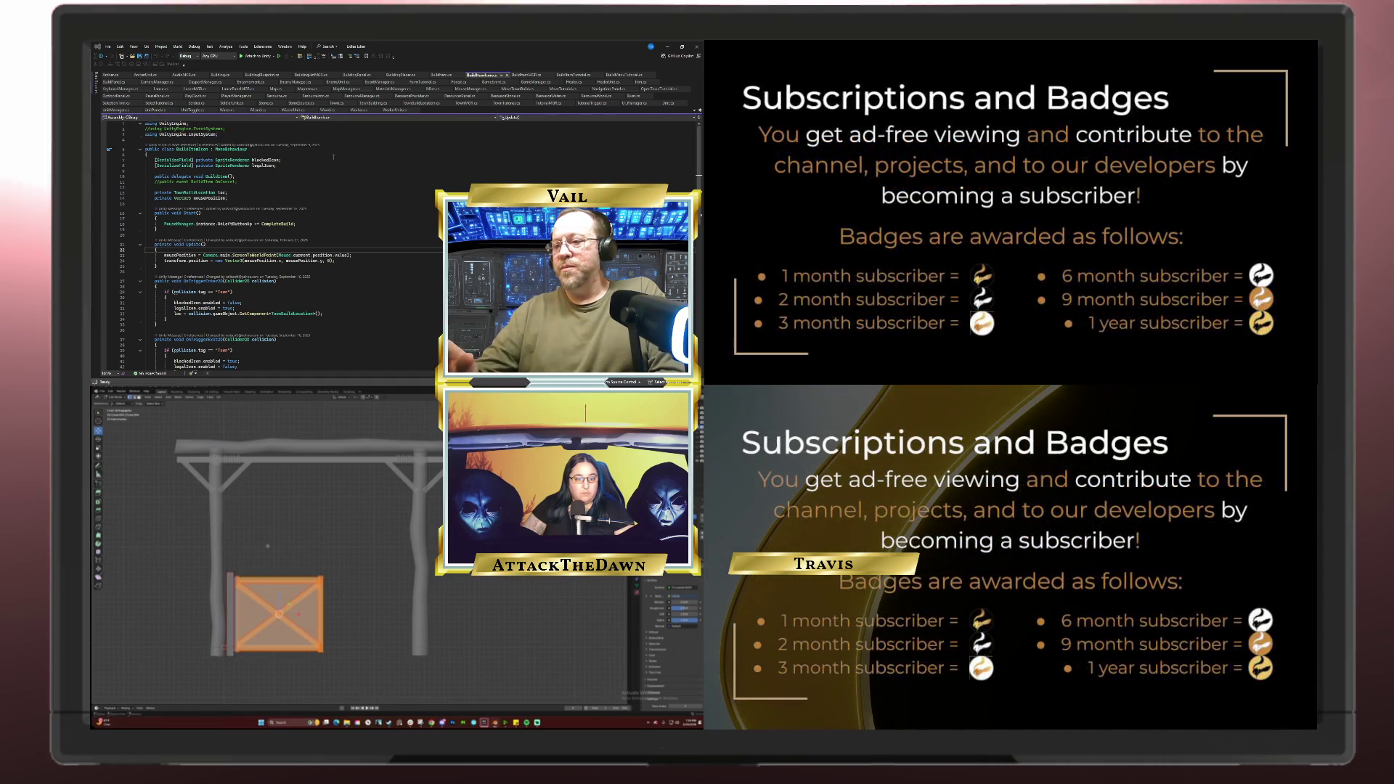
Step: Select the linked gate panel and scale it along Z twice to adjust its height
key(ctrl+l)
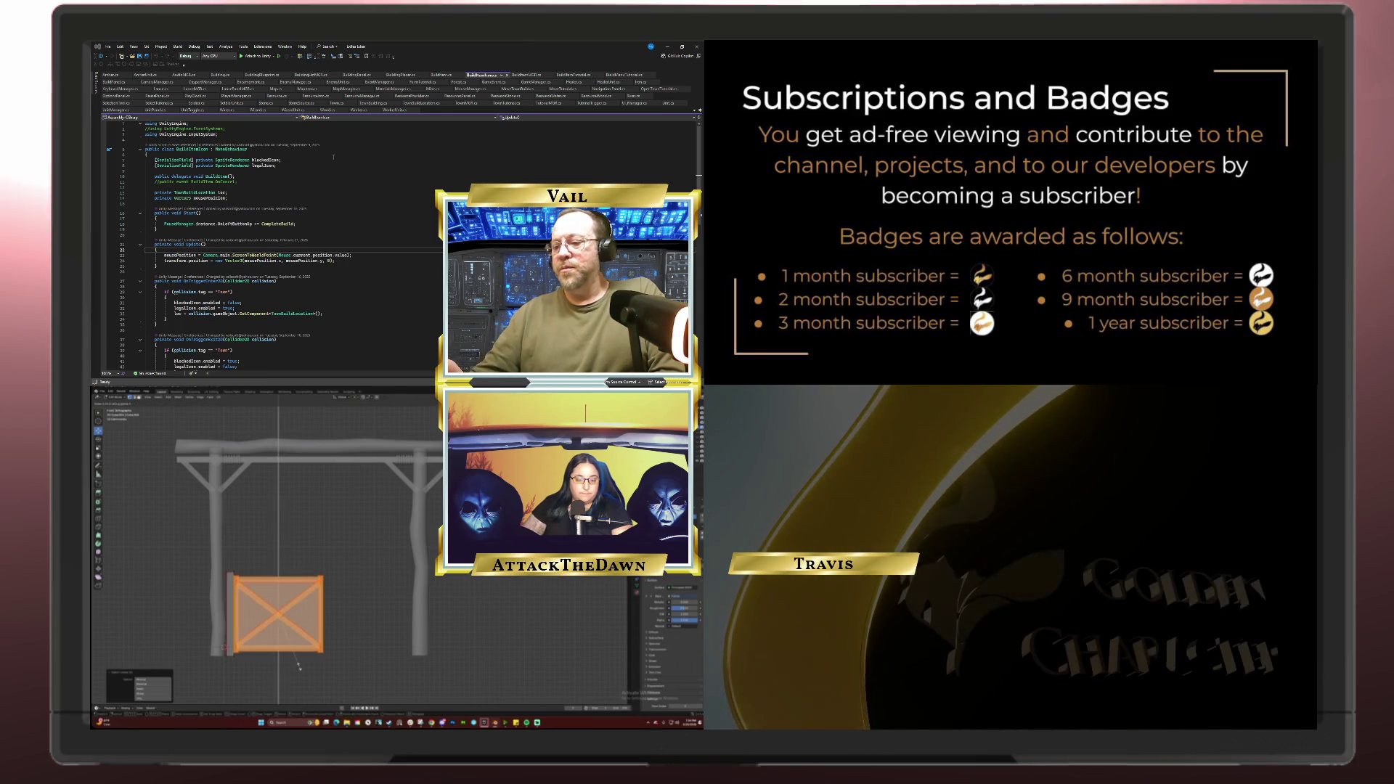
key(s)
key(z)
click(298, 662)
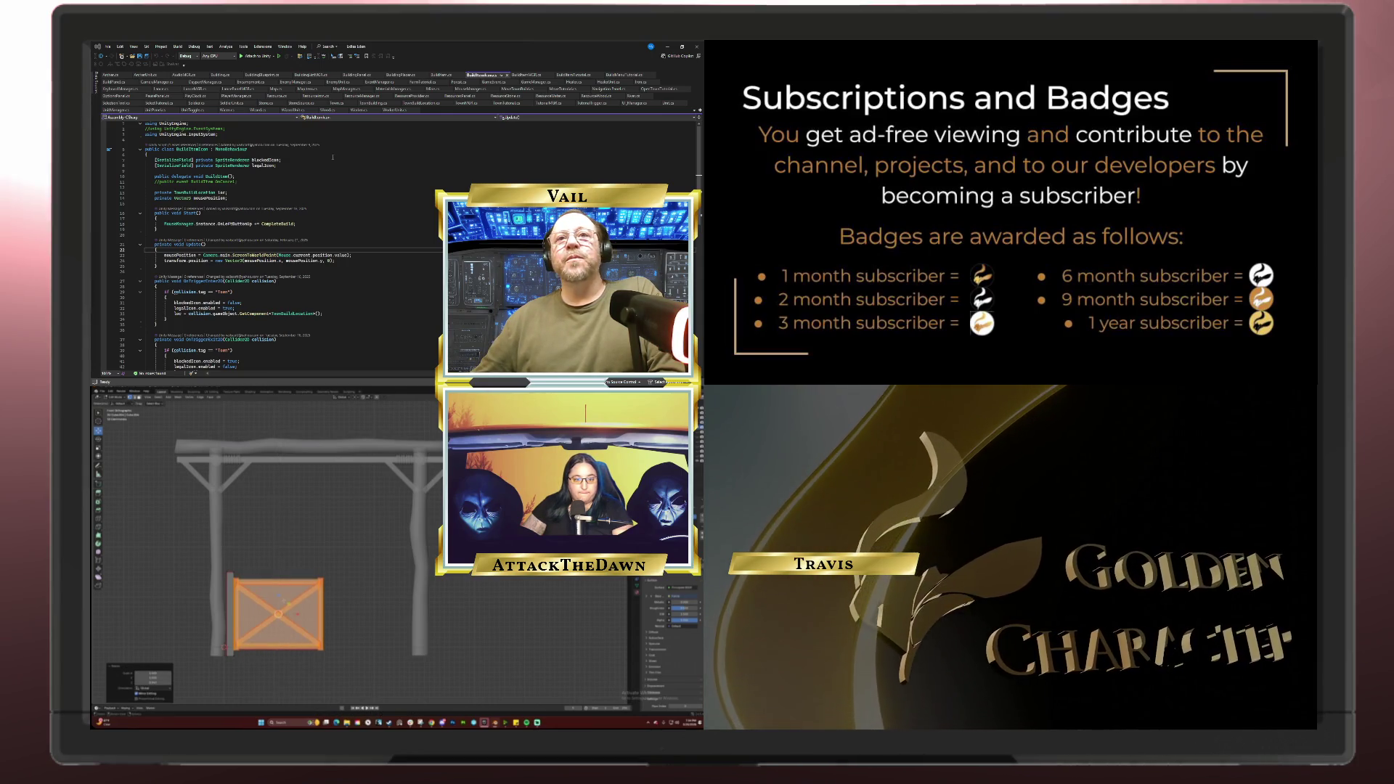
key(s)
key(z)
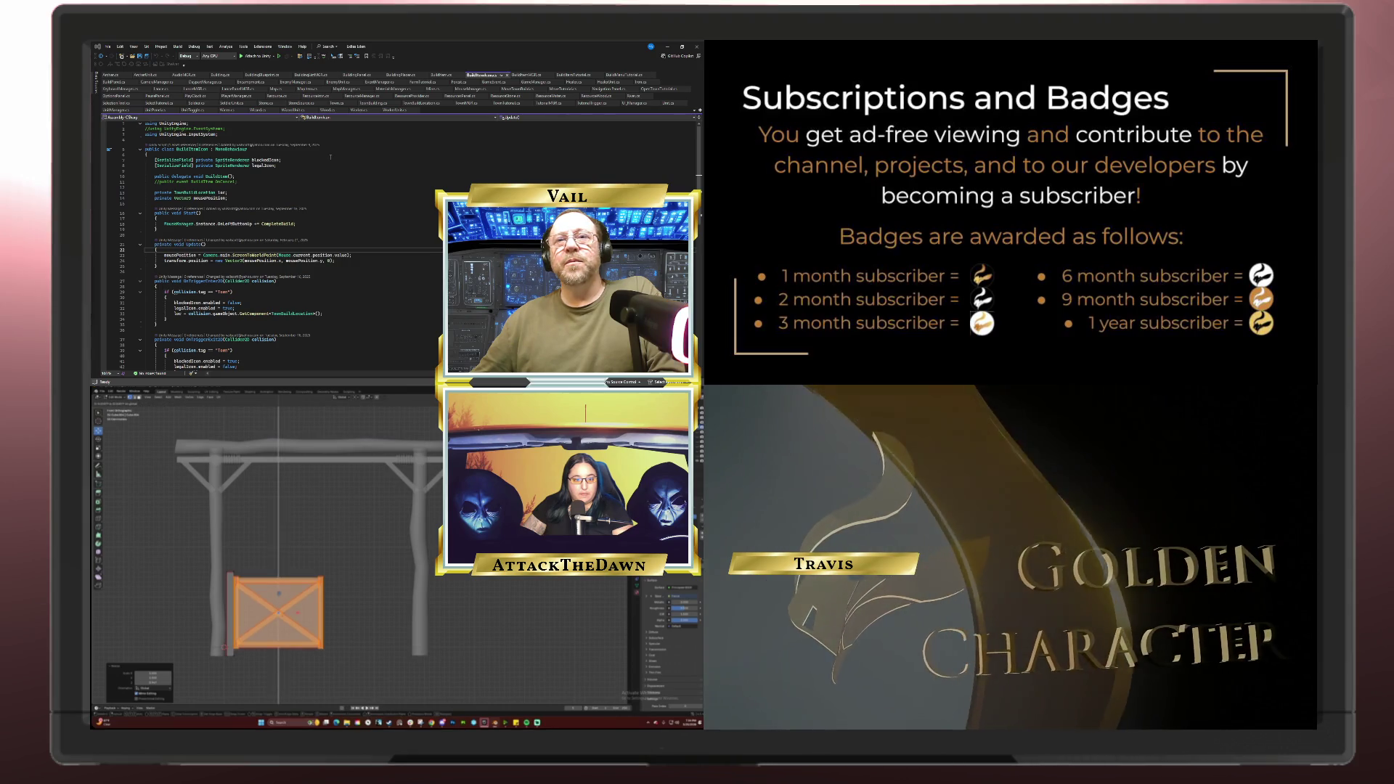
key(Return)
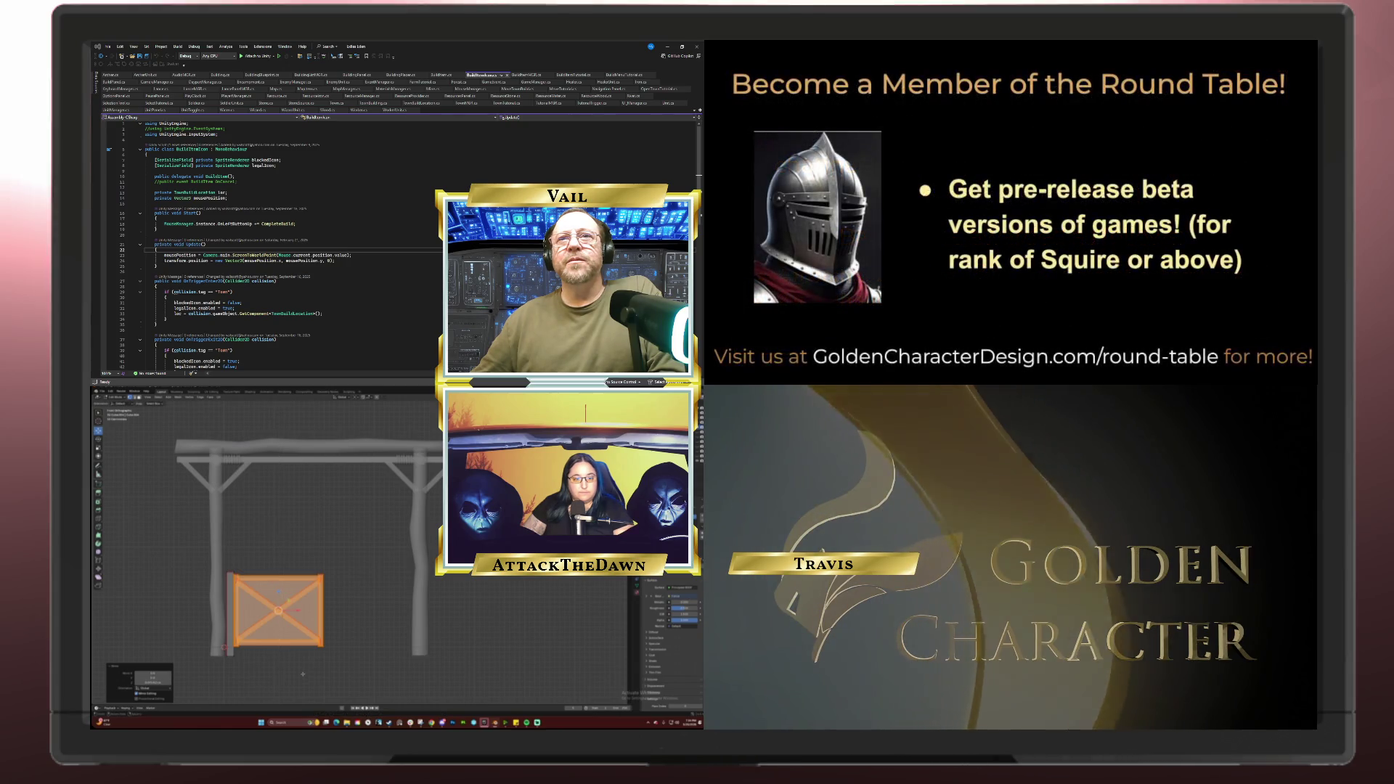
Step: Deselect, turn X-ray off with Alt+Z, and return to Object Mode to view the solid gate and posts
click(285, 663)
scroll(326, 580, up, 3)
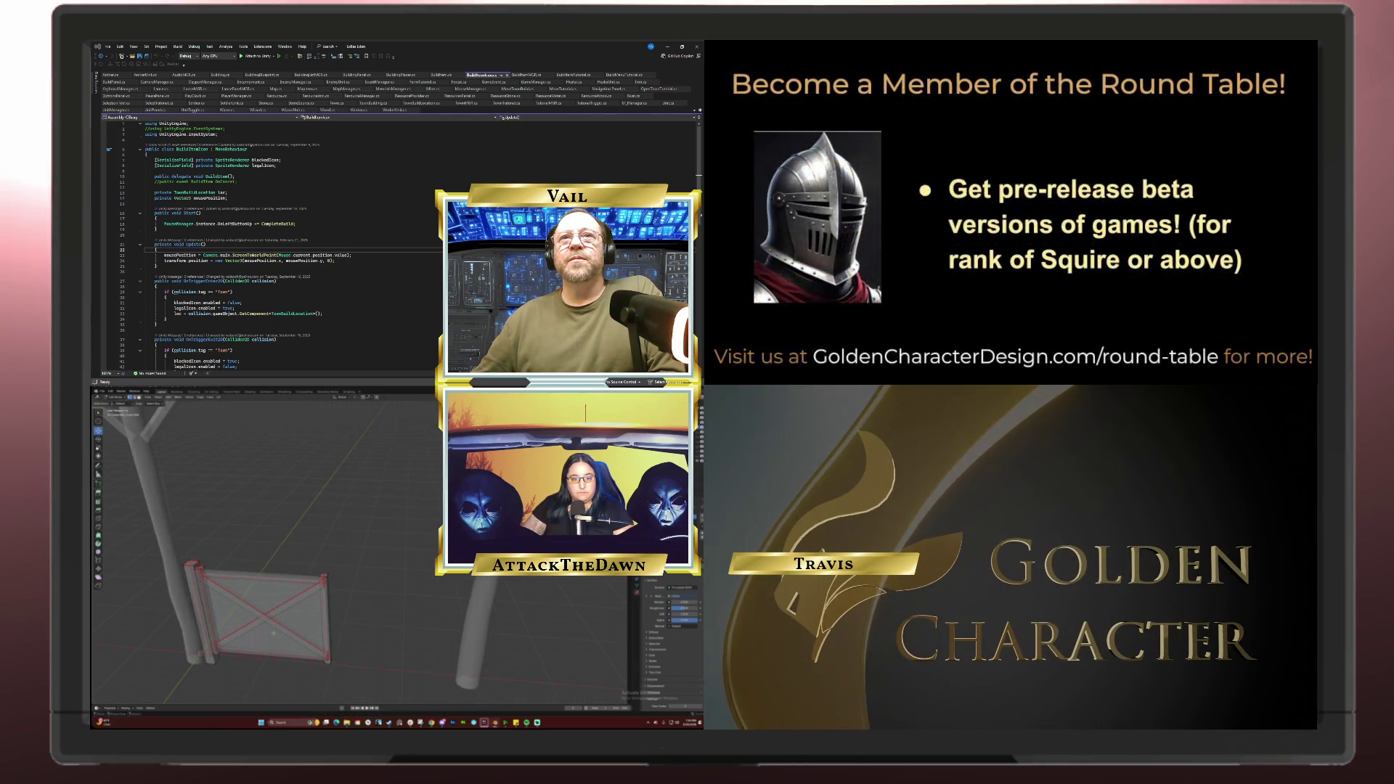
key(alt+z)
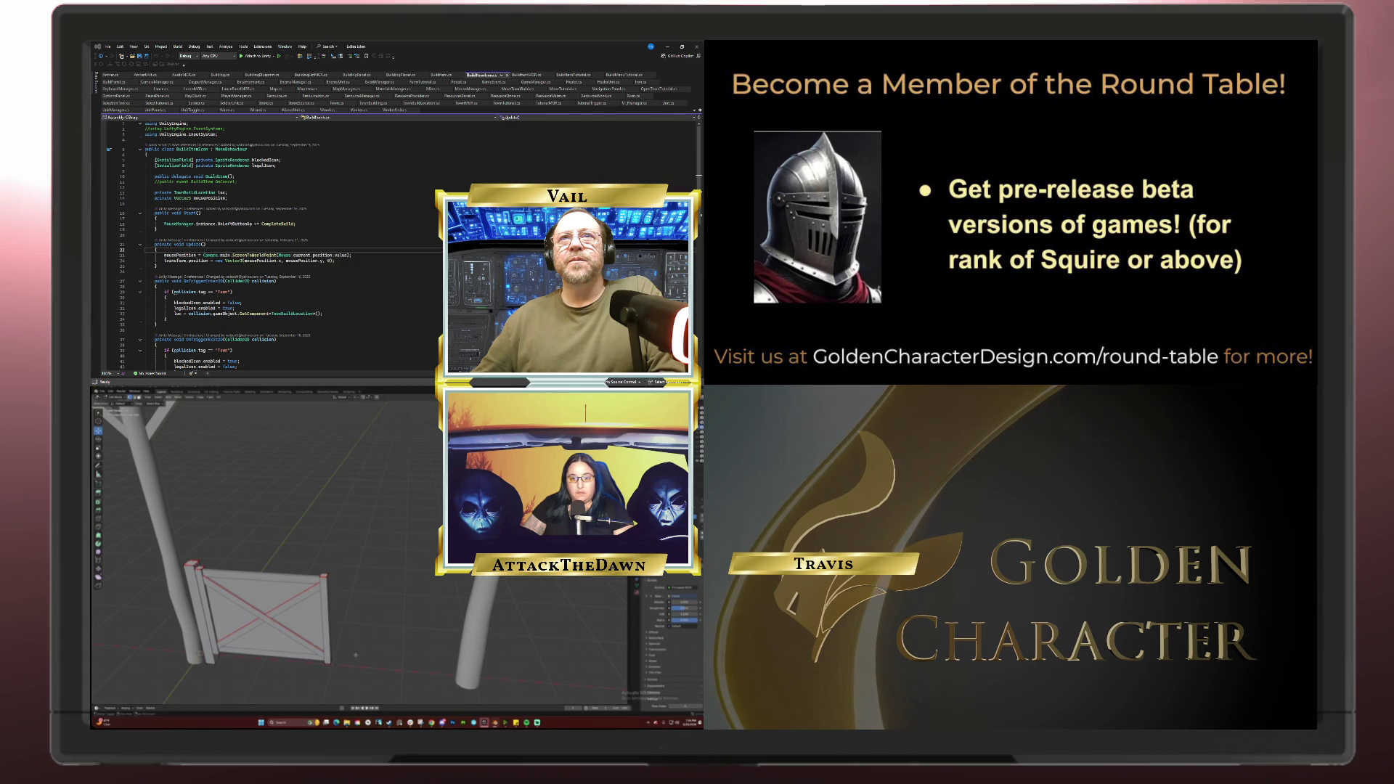
drag(327, 545, 436, 545)
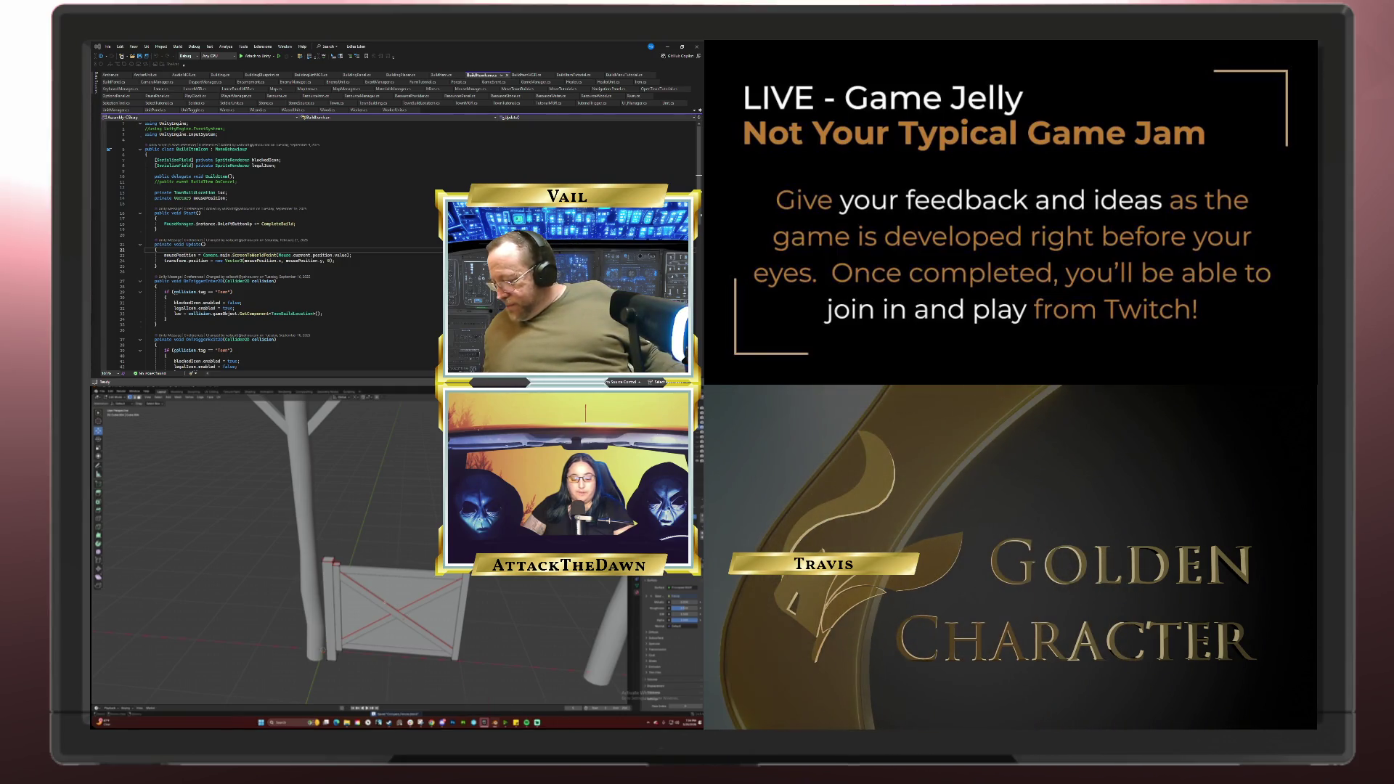
key(Tab)
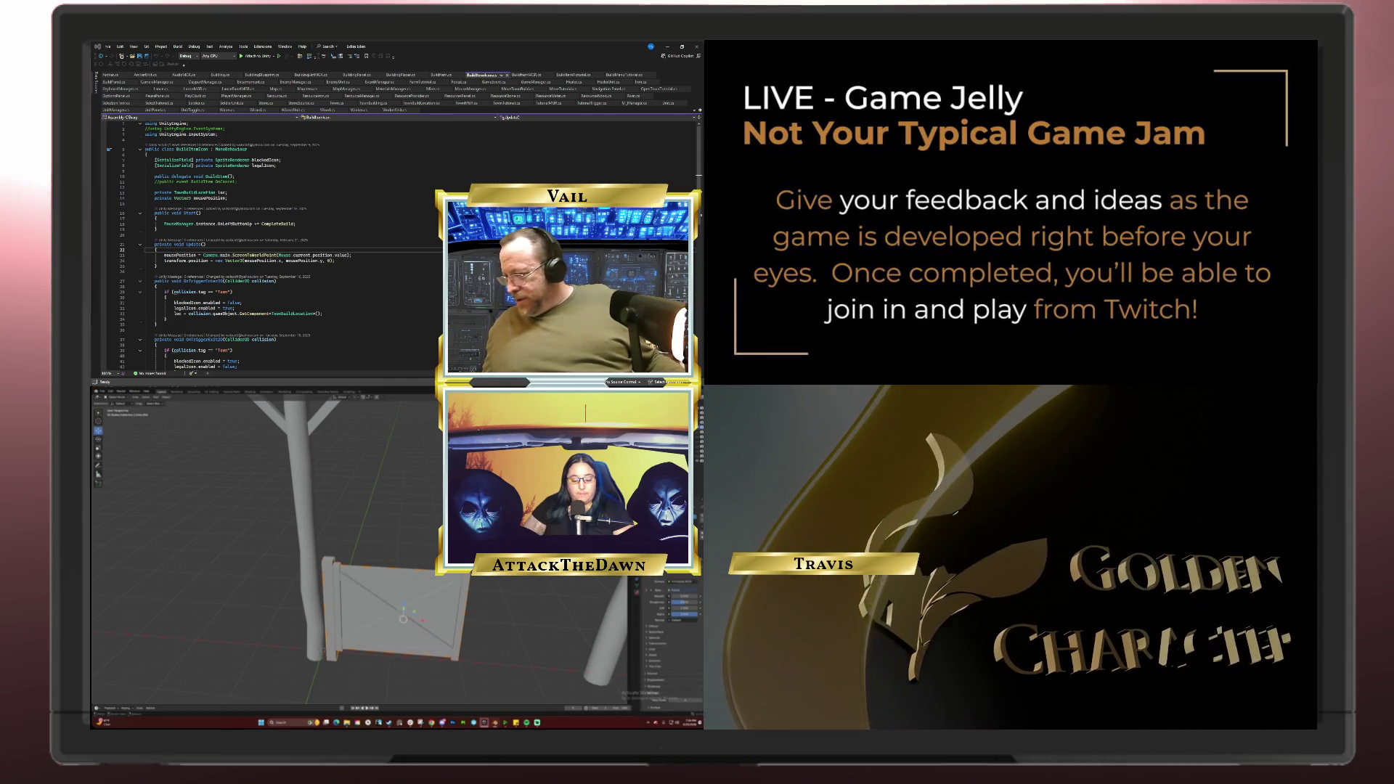
scroll(359, 556, down, 8)
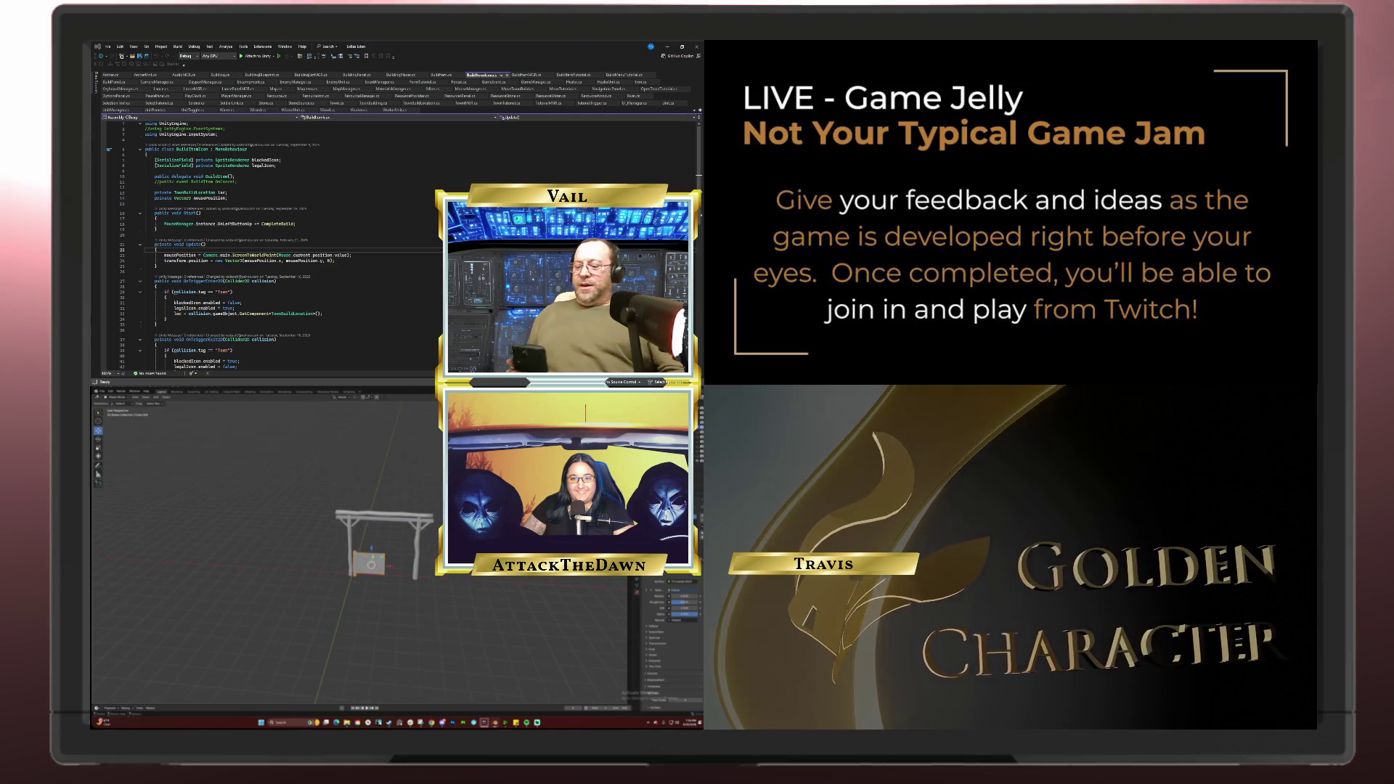
drag(360, 556, 425, 581)
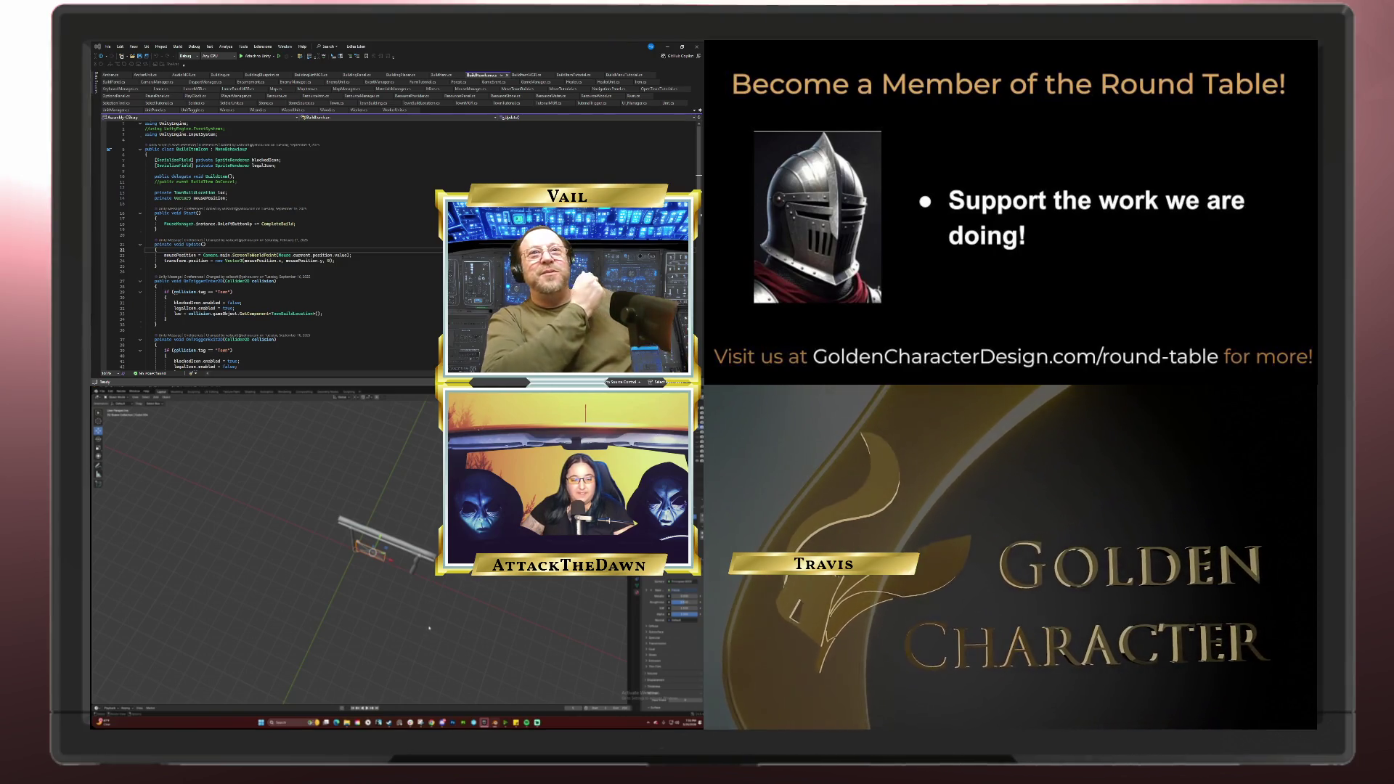
drag(419, 604, 377, 599)
key(KP_1)
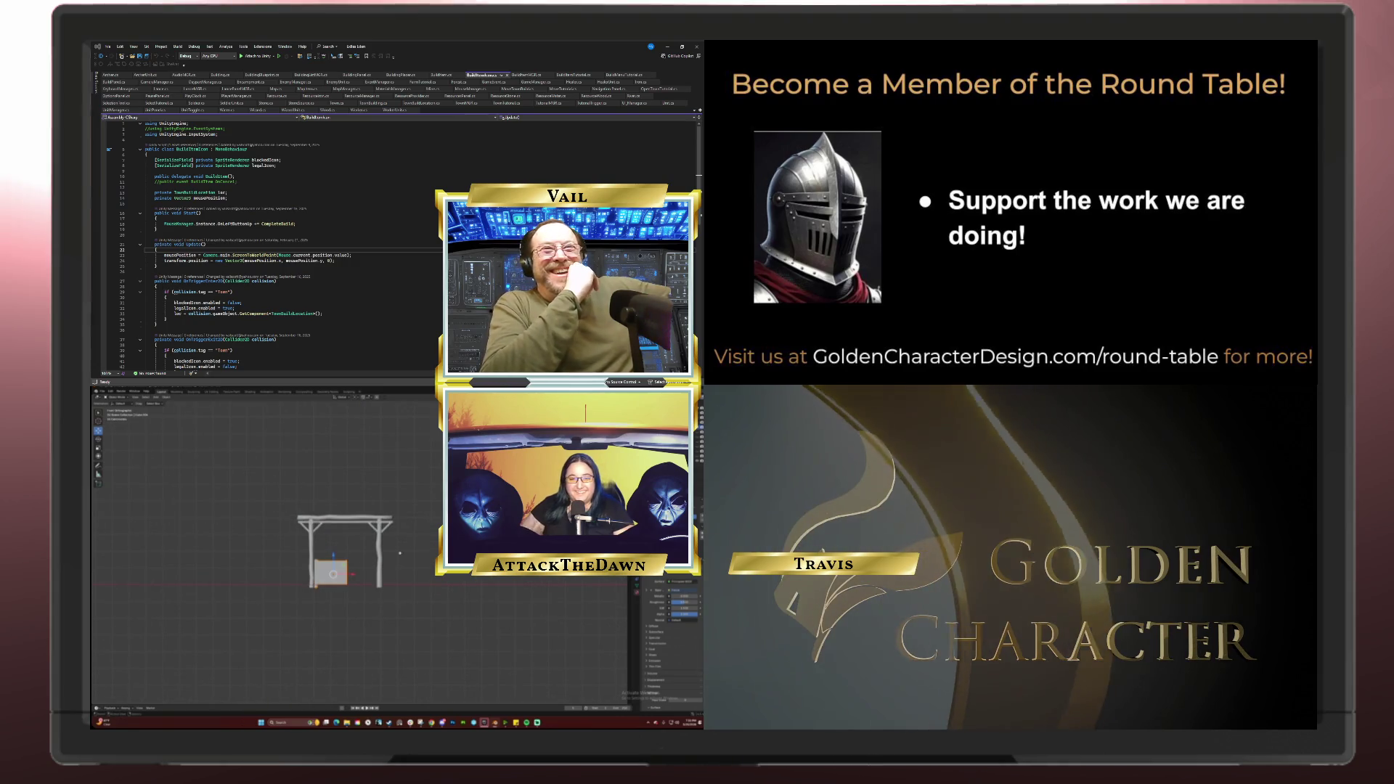
scroll(410, 542, up, 5)
drag(408, 581, 413, 604)
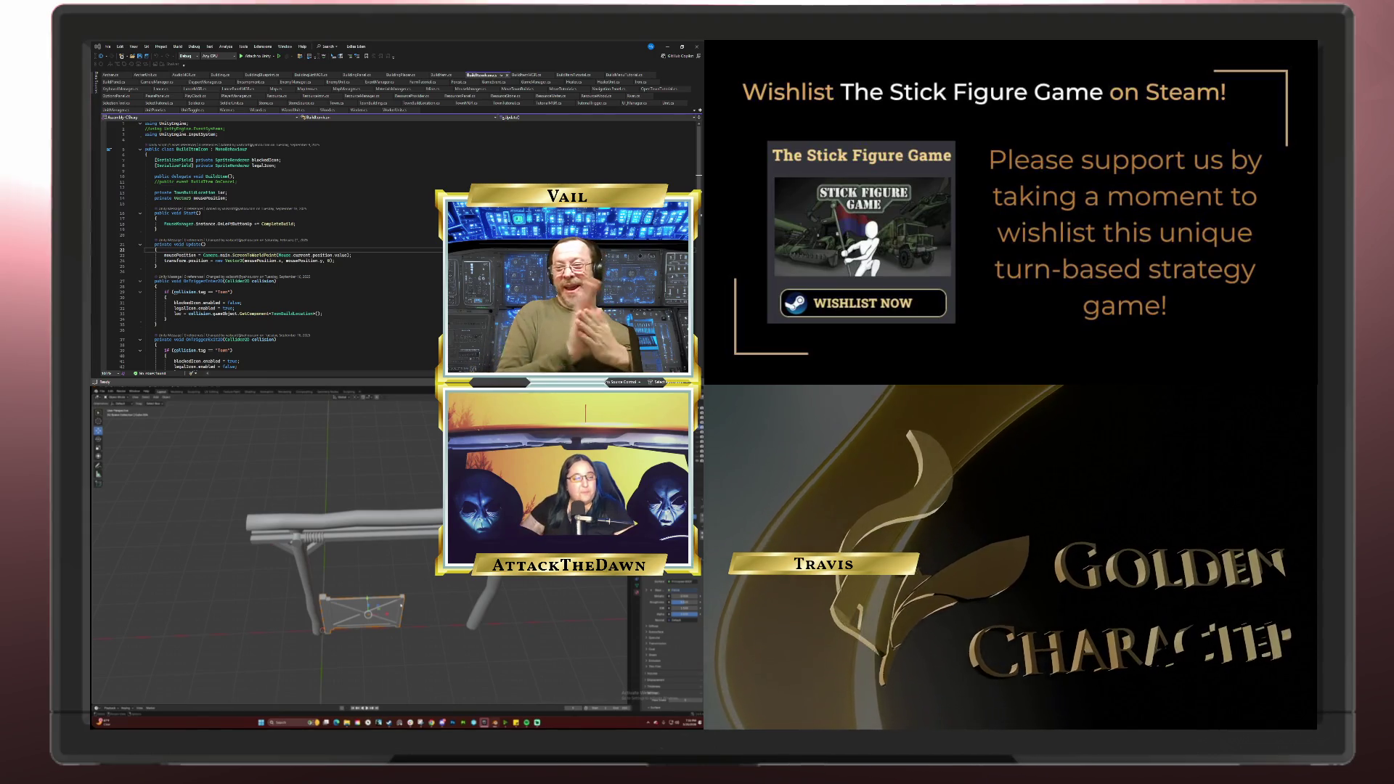
drag(424, 618, 424, 626)
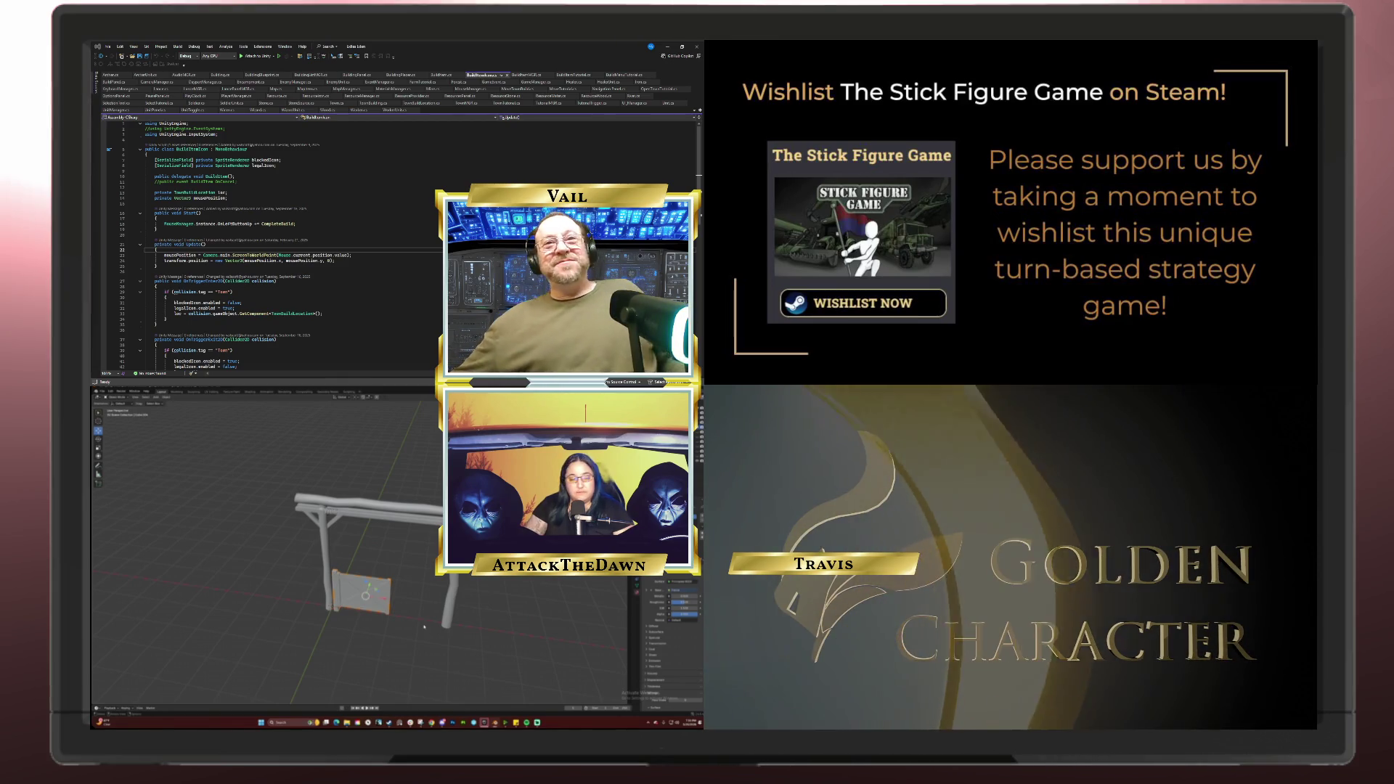
key(KP_1)
scroll(414, 620, up, 3)
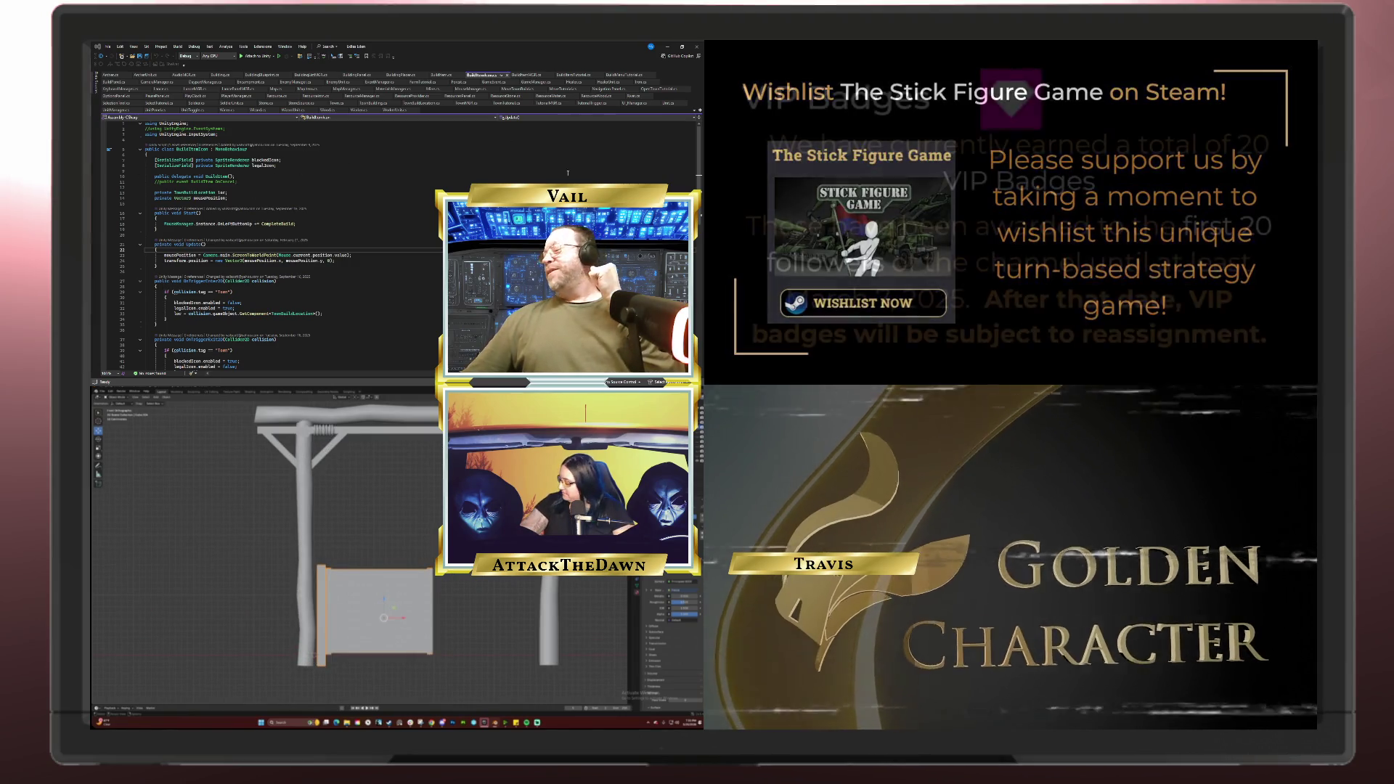
Step: Exit local view to show the full ring of walls and orbit toward the red-marked area
key(alt+Tab)
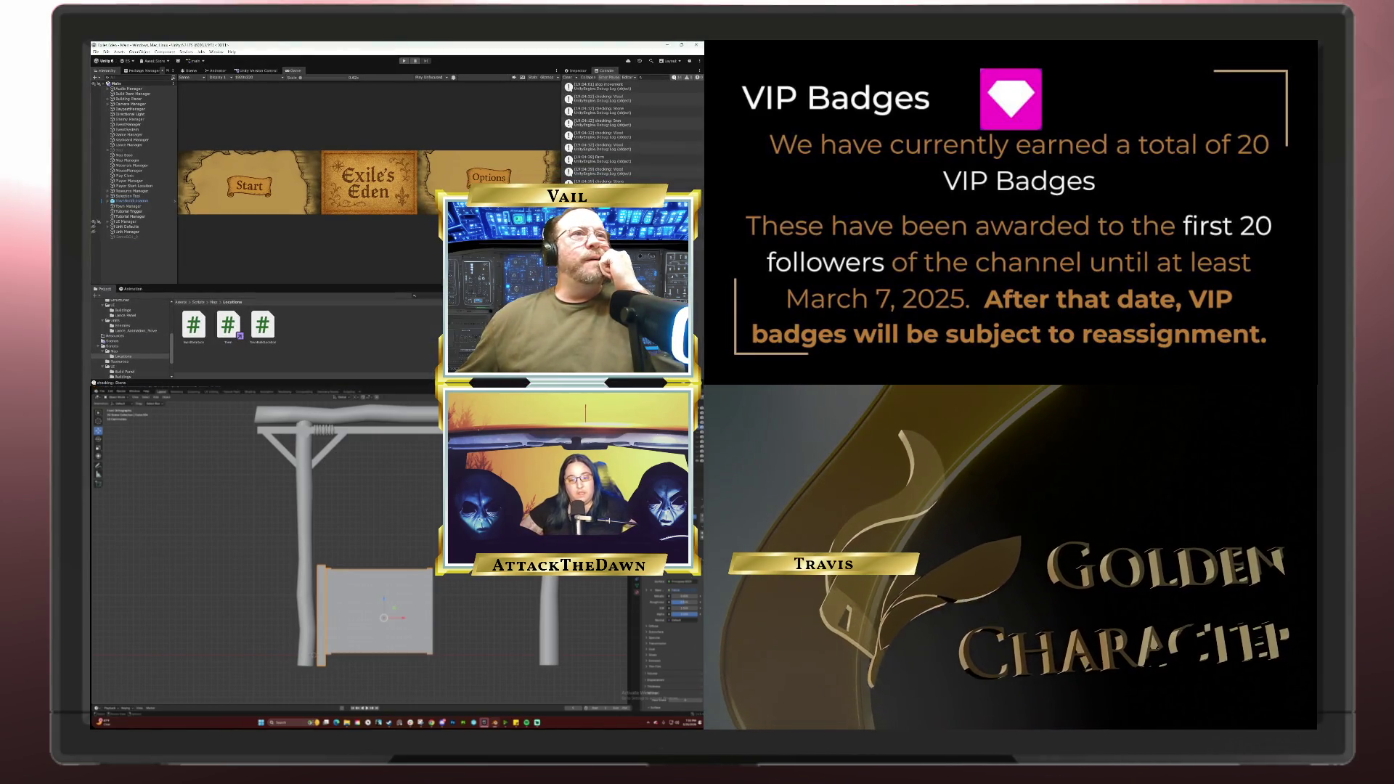
drag(407, 510, 435, 603)
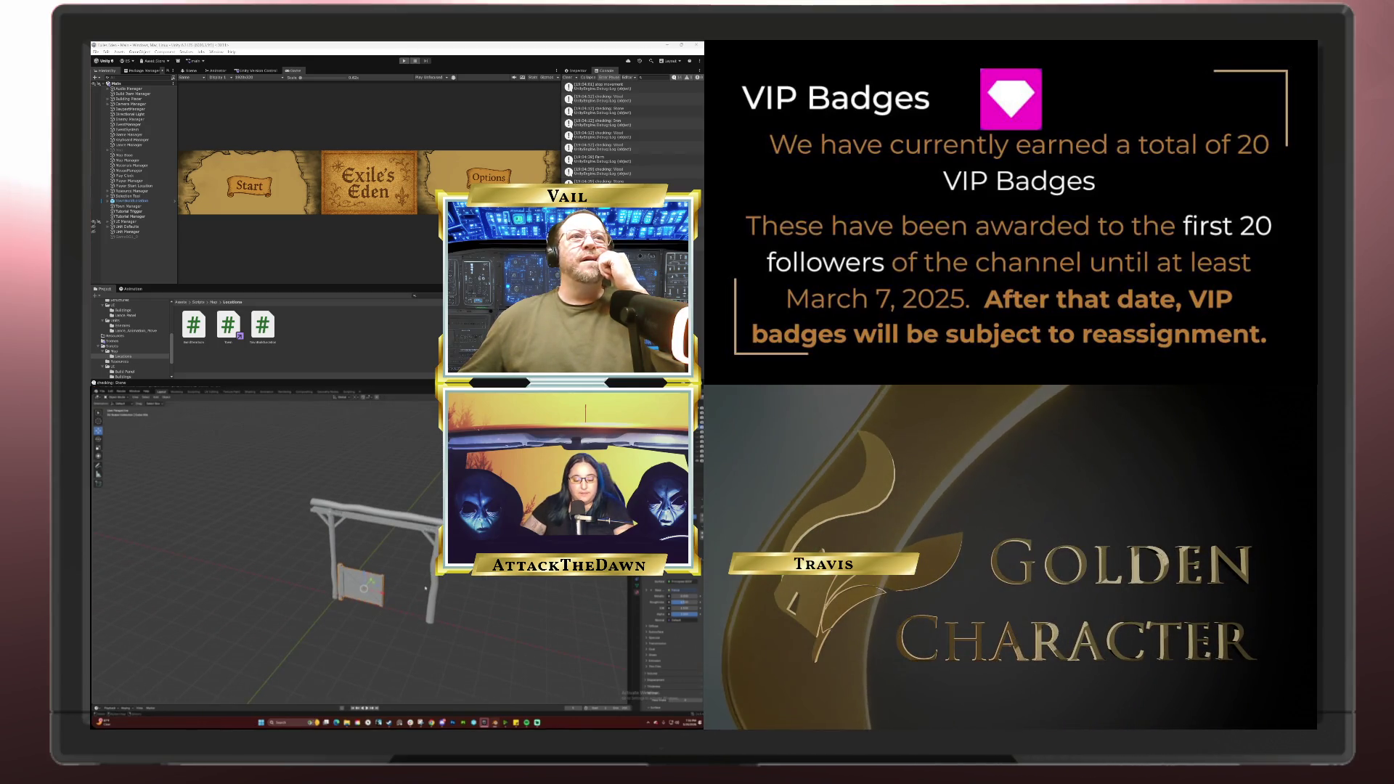
key(KP_Divide)
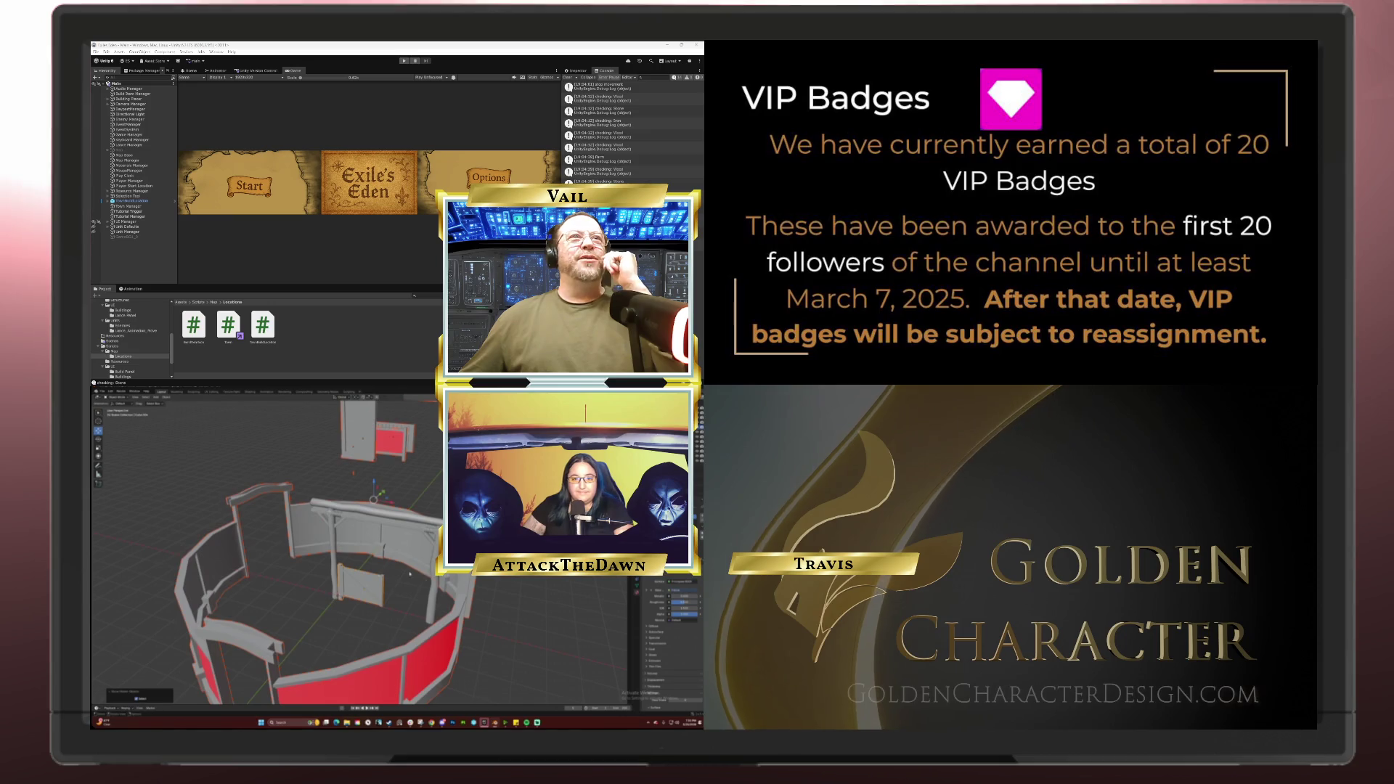
mouse_move(392, 545)
mouse_down()
mouse_move(425, 539)
mouse_move(368, 558)
mouse_up()
scroll(431, 537, up, 5)
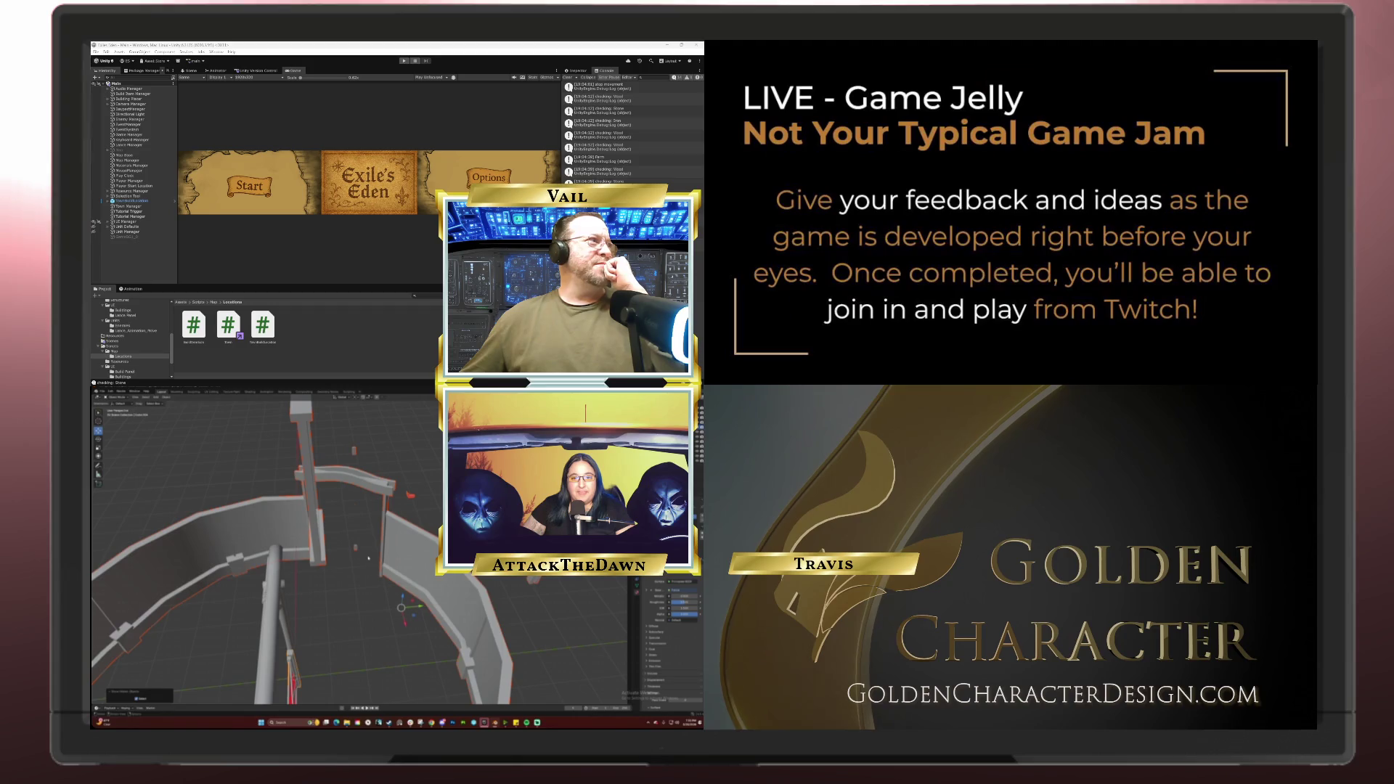
drag(436, 507, 385, 606)
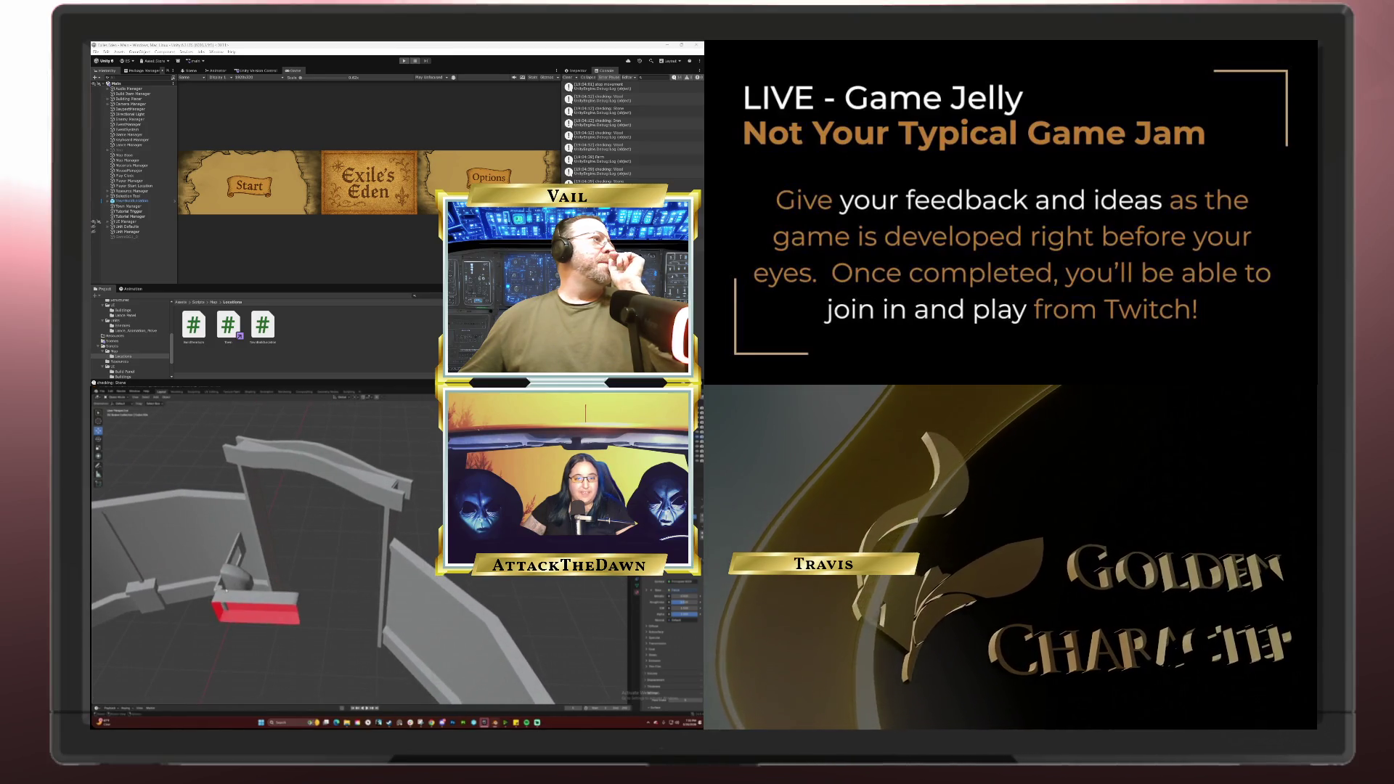
Step: Select the small red block, frame it near the arch, and confirm its move
click(240, 596)
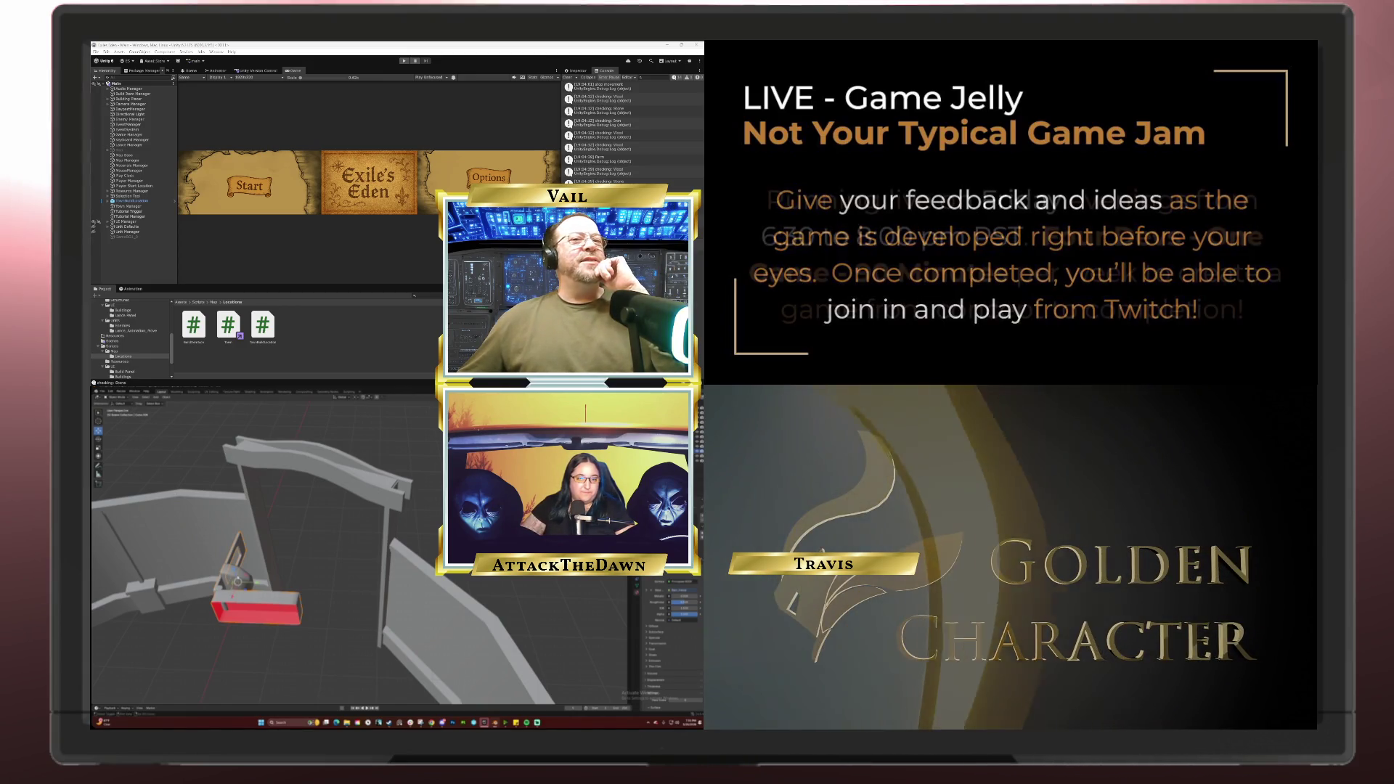
drag(207, 555, 241, 601)
scroll(242, 600, down, 4)
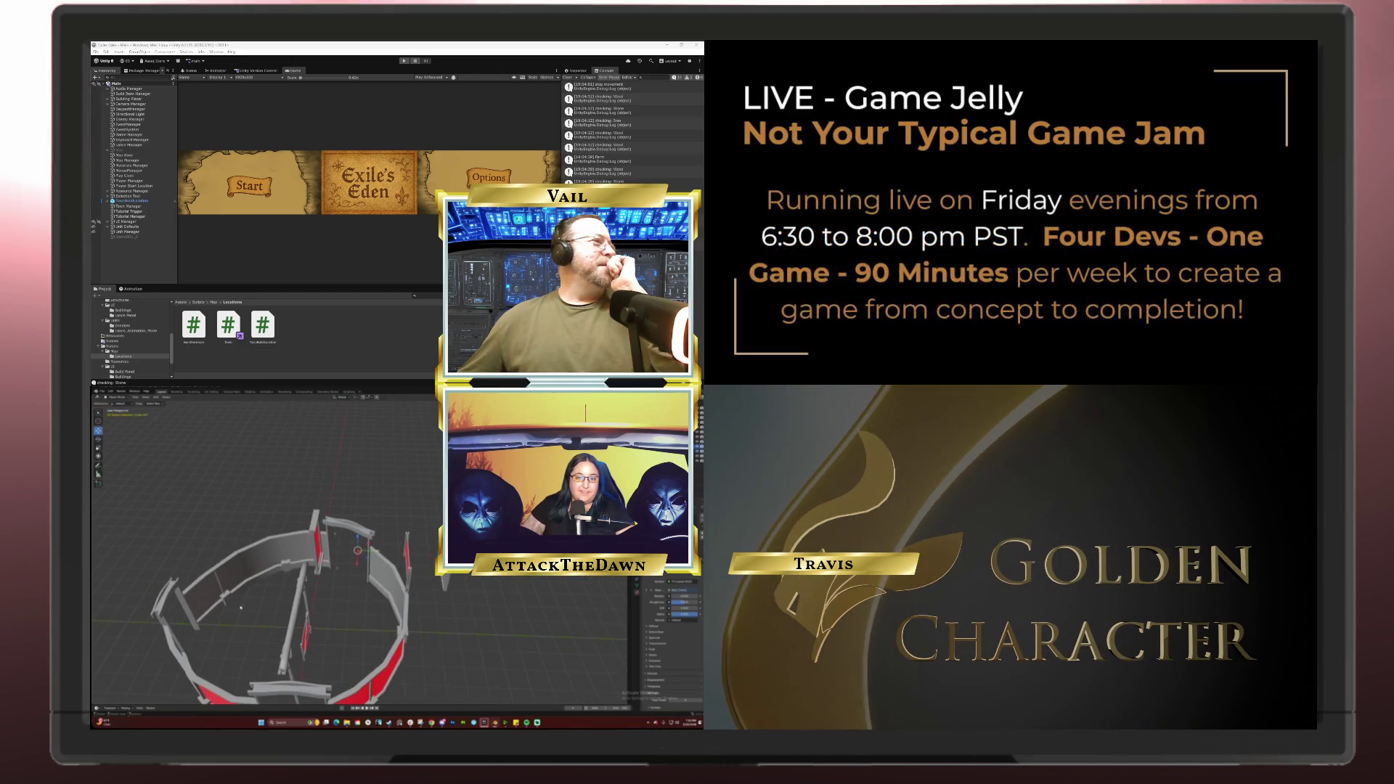
scroll(274, 624, up, 5)
scroll(278, 632, up, 5)
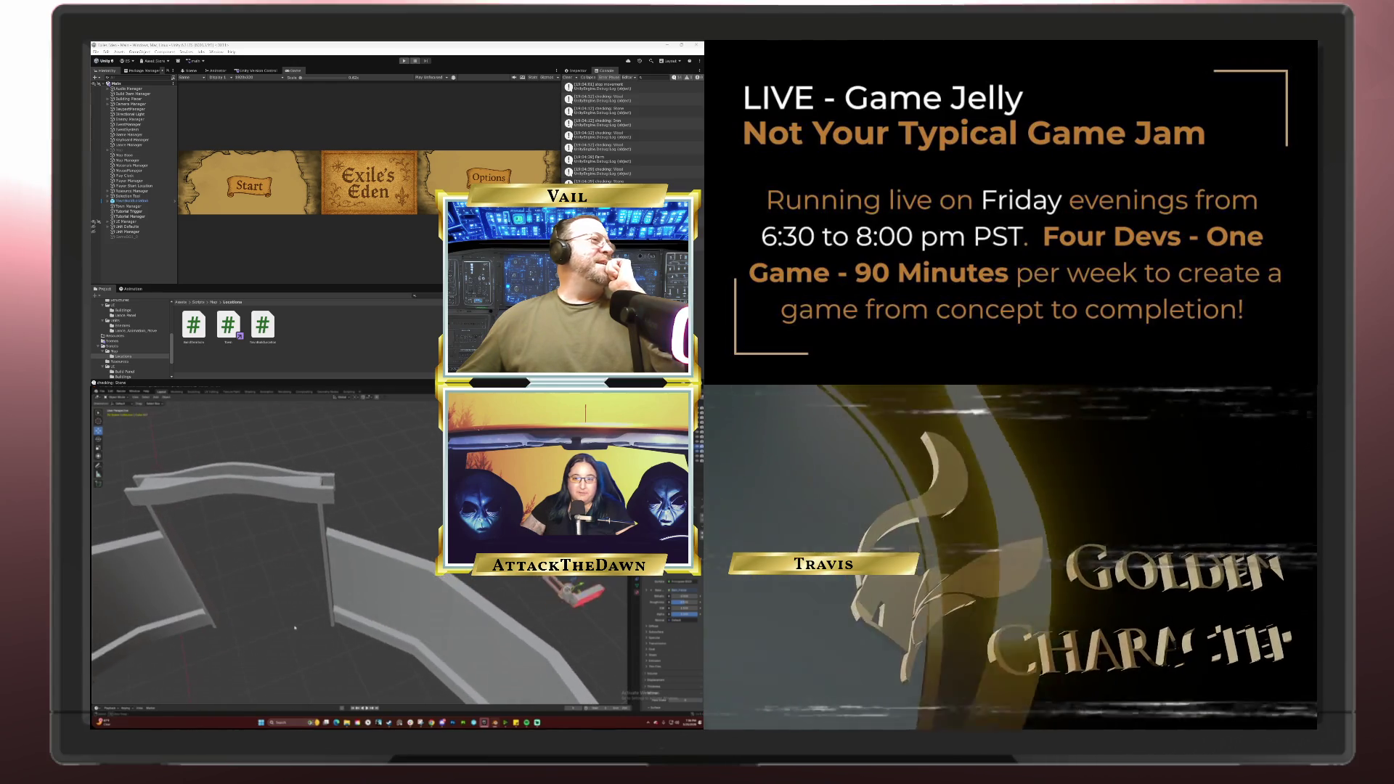
scroll(283, 625, up, 3)
mouse_move(286, 624)
mouse_down()
mouse_move(191, 614)
mouse_move(351, 636)
mouse_move(361, 617)
mouse_move(331, 654)
mouse_move(355, 640)
mouse_up()
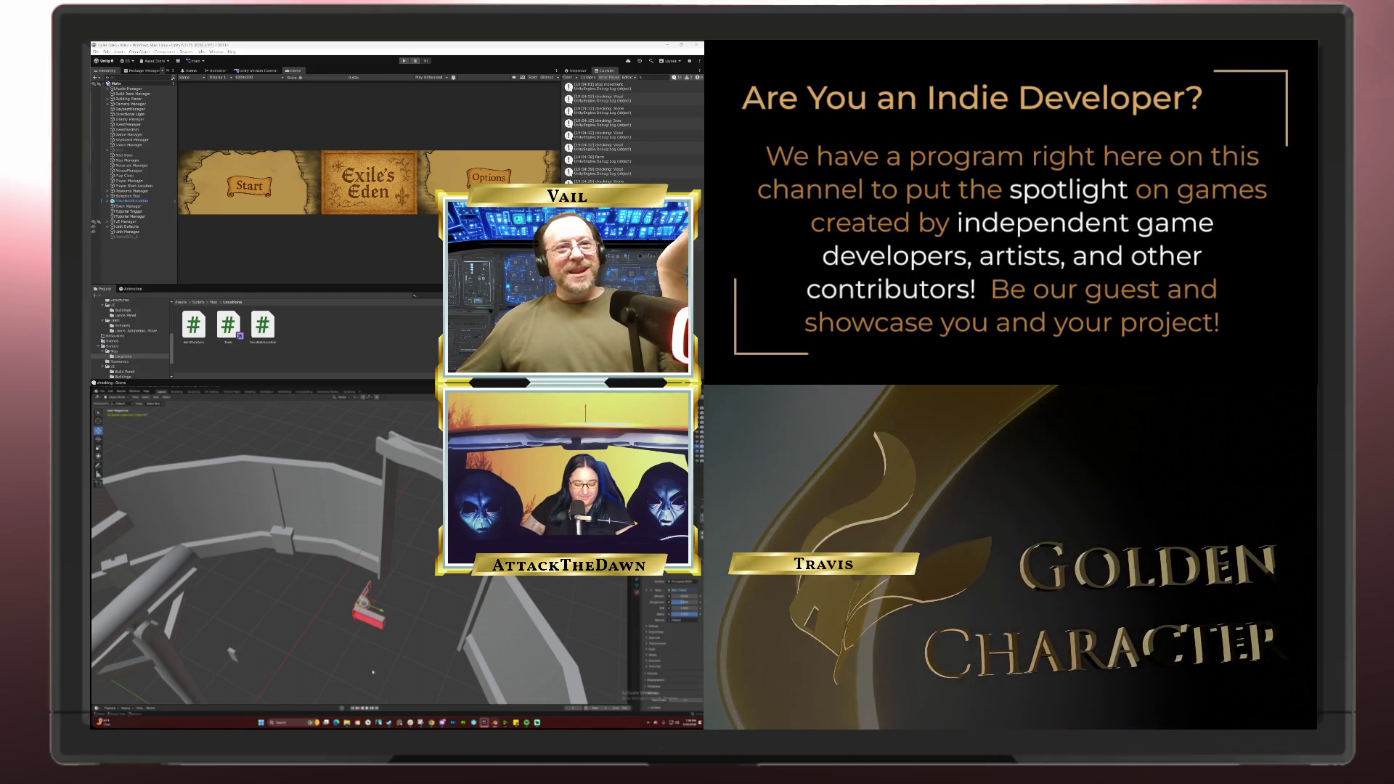
click(396, 644)
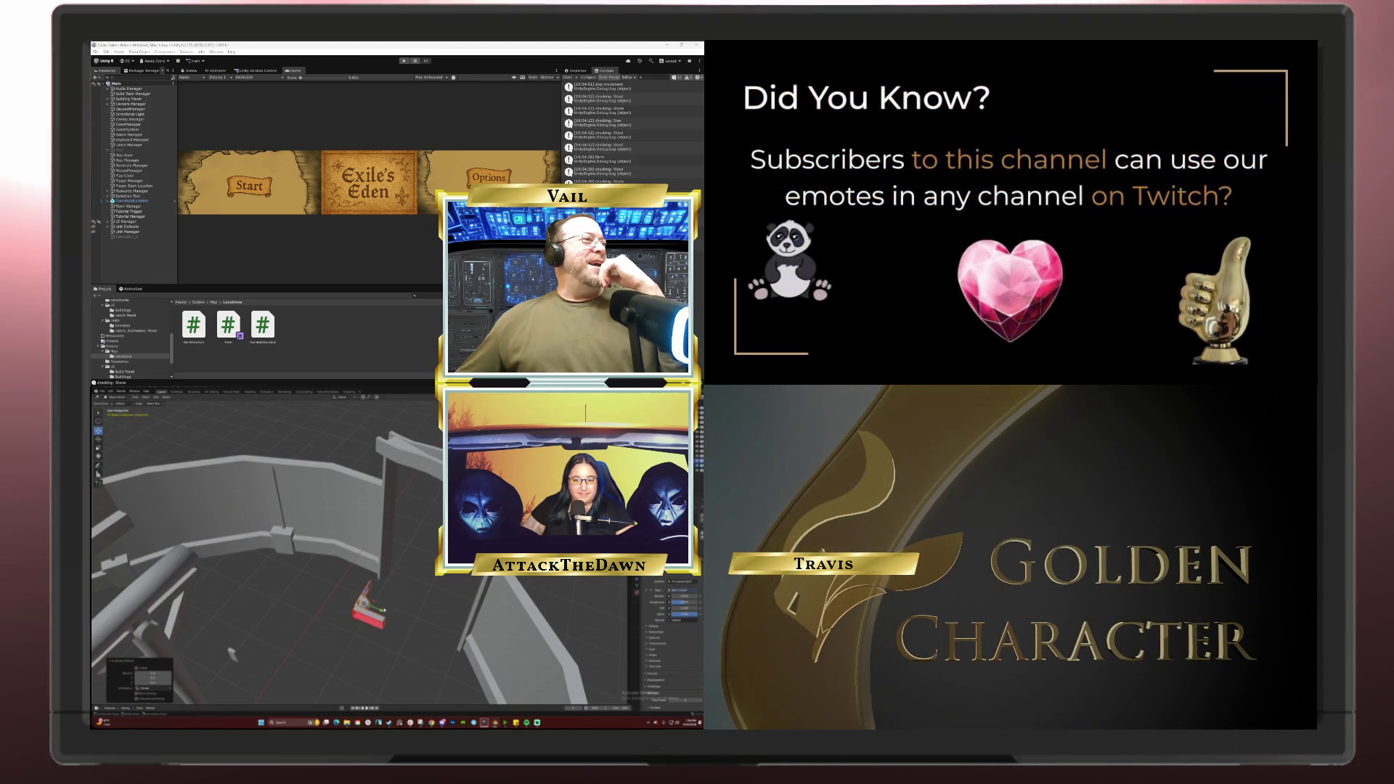
Step: Duplicate the red block with Shift+D, place the copy beside the original, and check it in Edit Mode
key(shift+d)
click(326, 590)
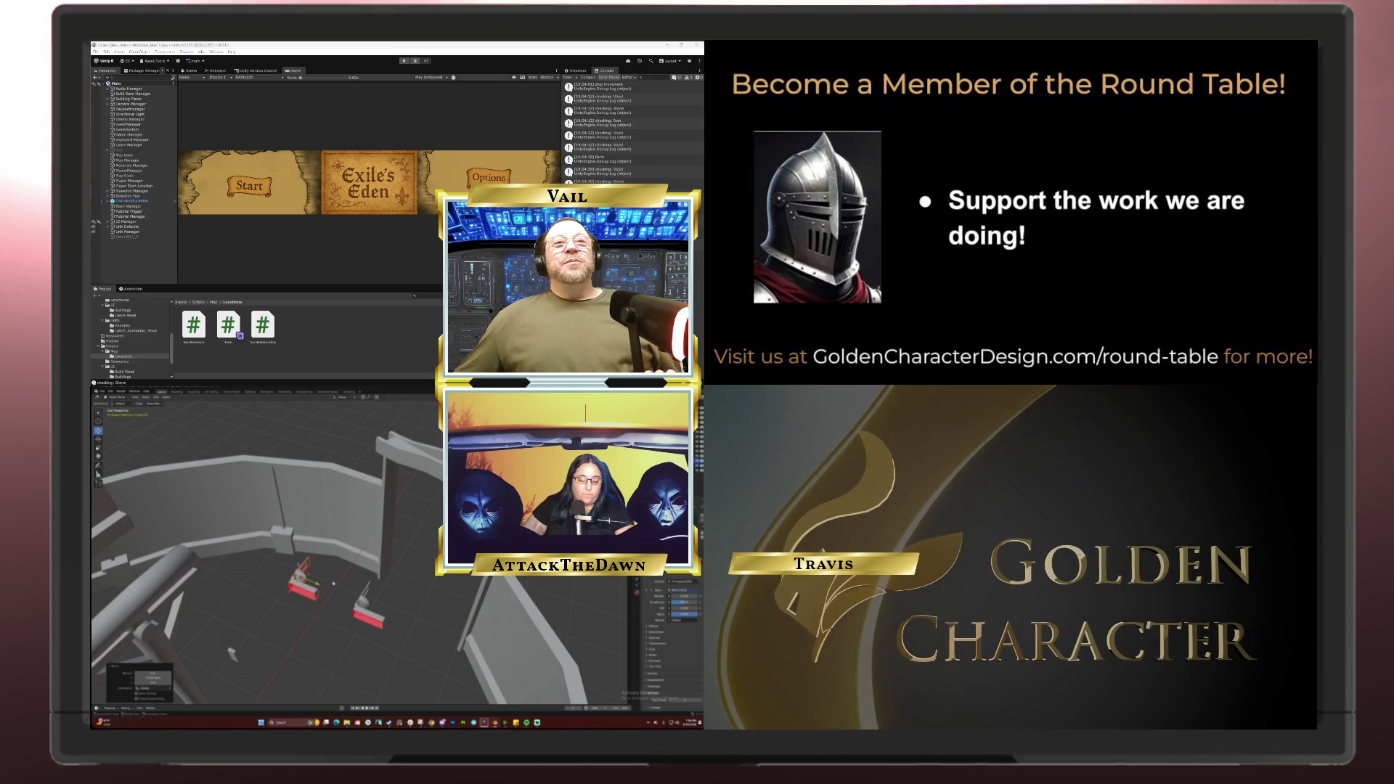
key(Tab)
key(alt+a)
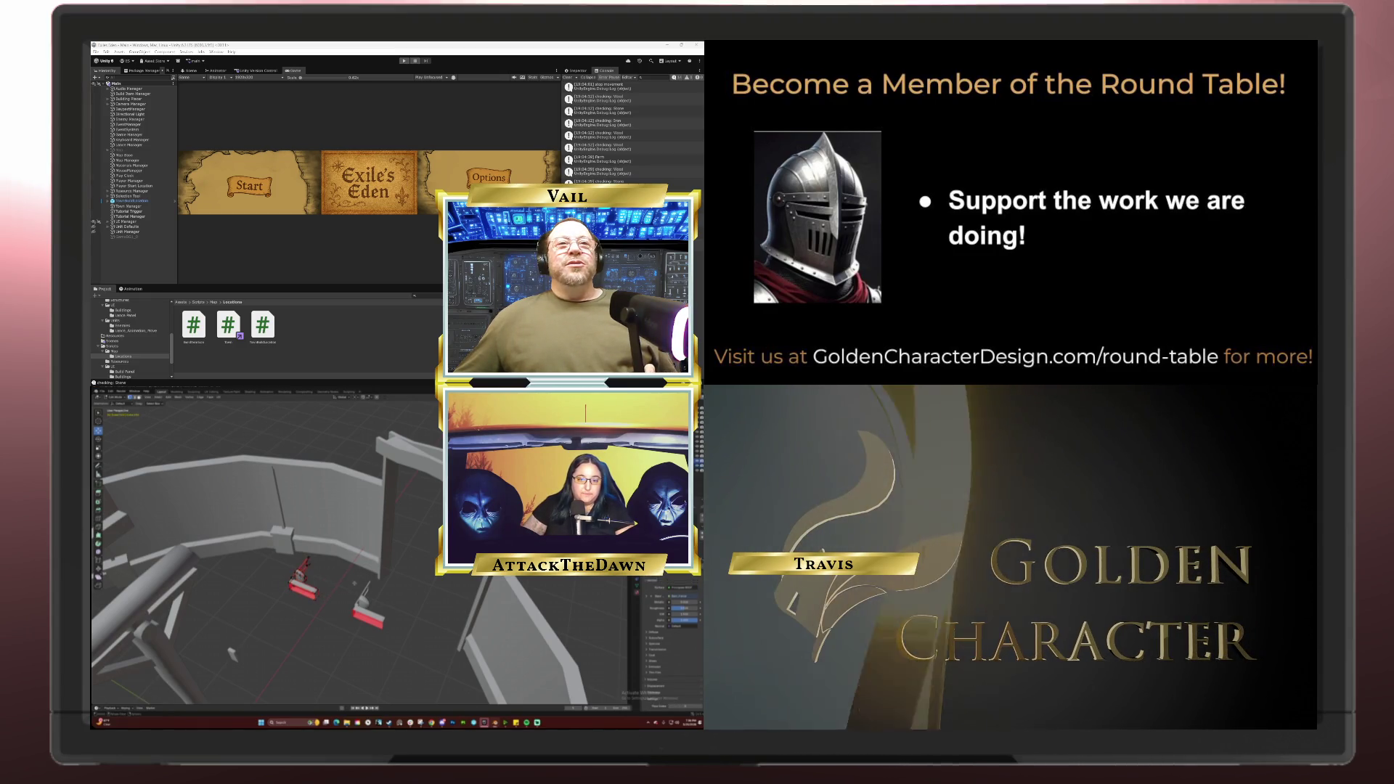
scroll(353, 574, up, 5)
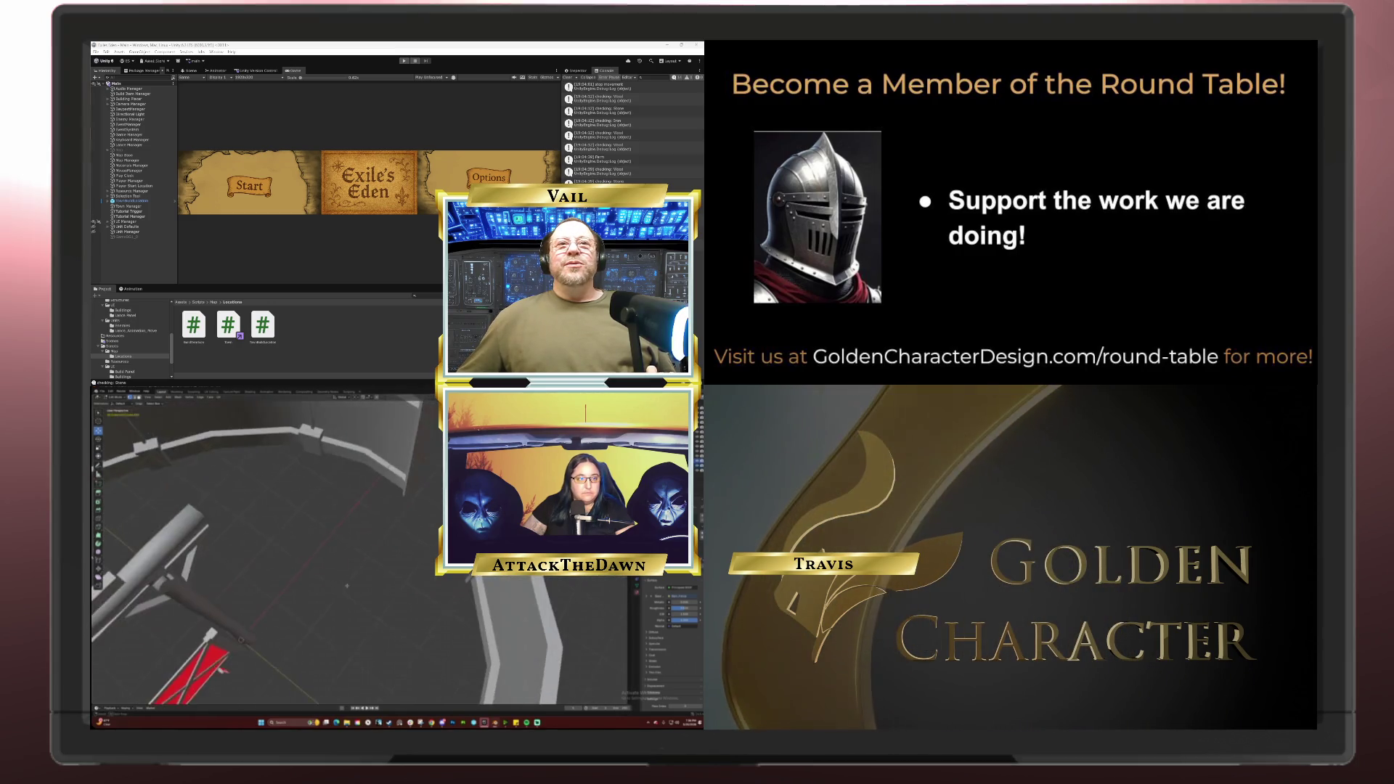
scroll(363, 581, down, 5)
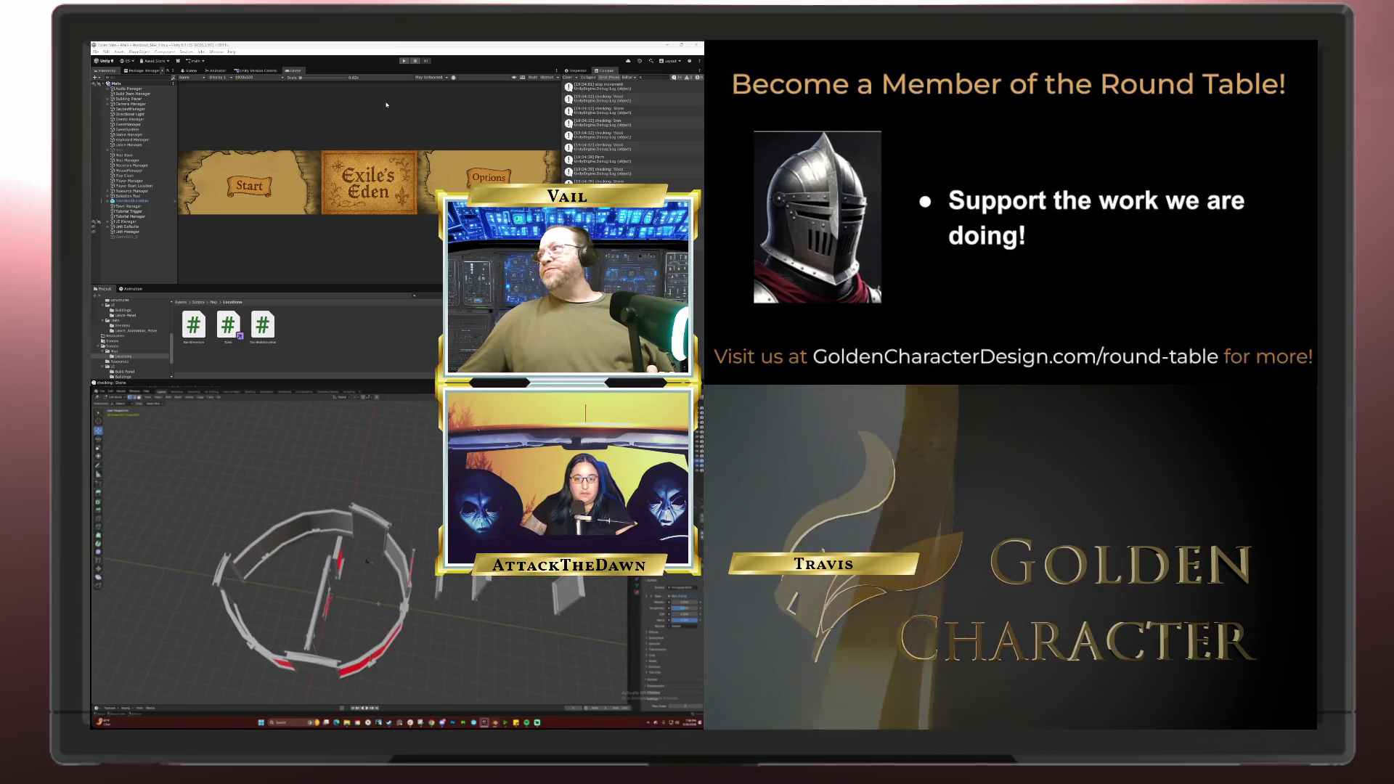
key(Tab)
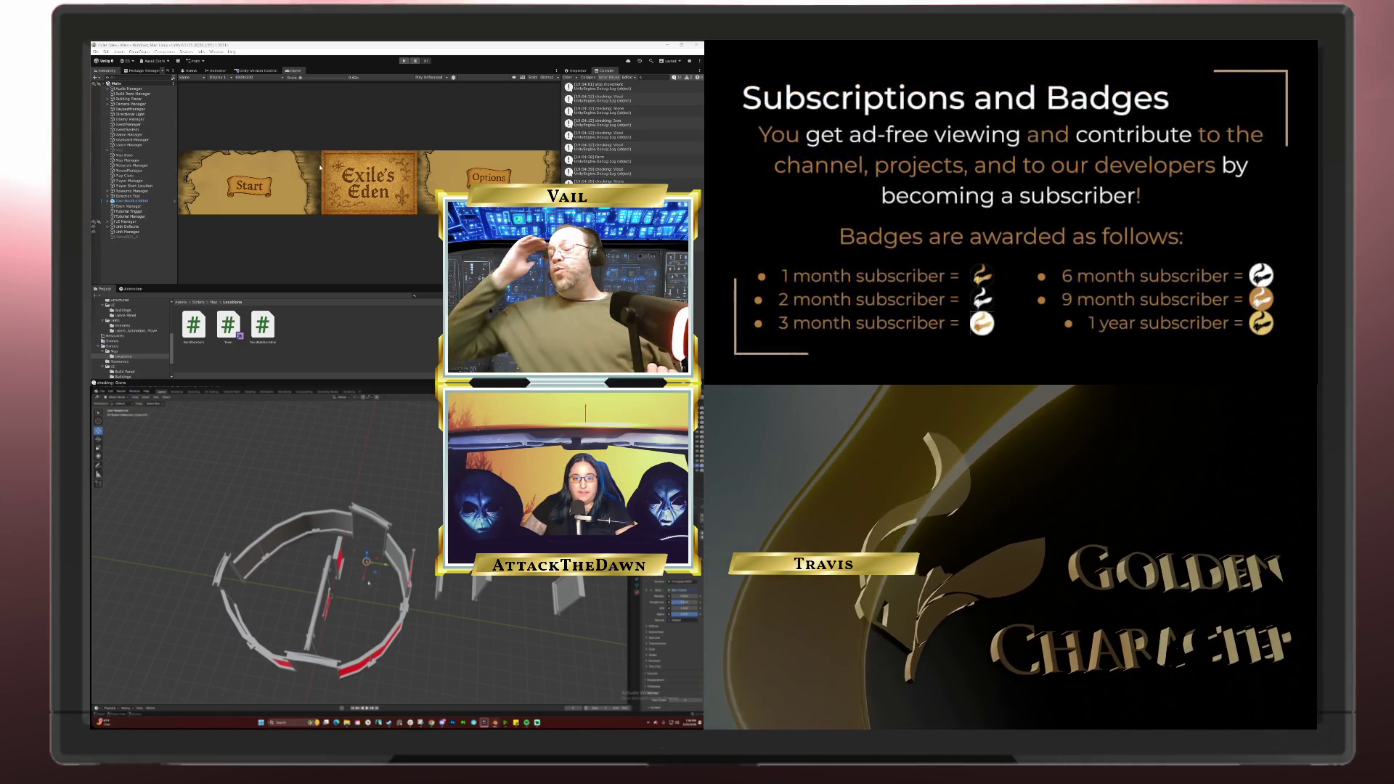
scroll(369, 583, up, 5)
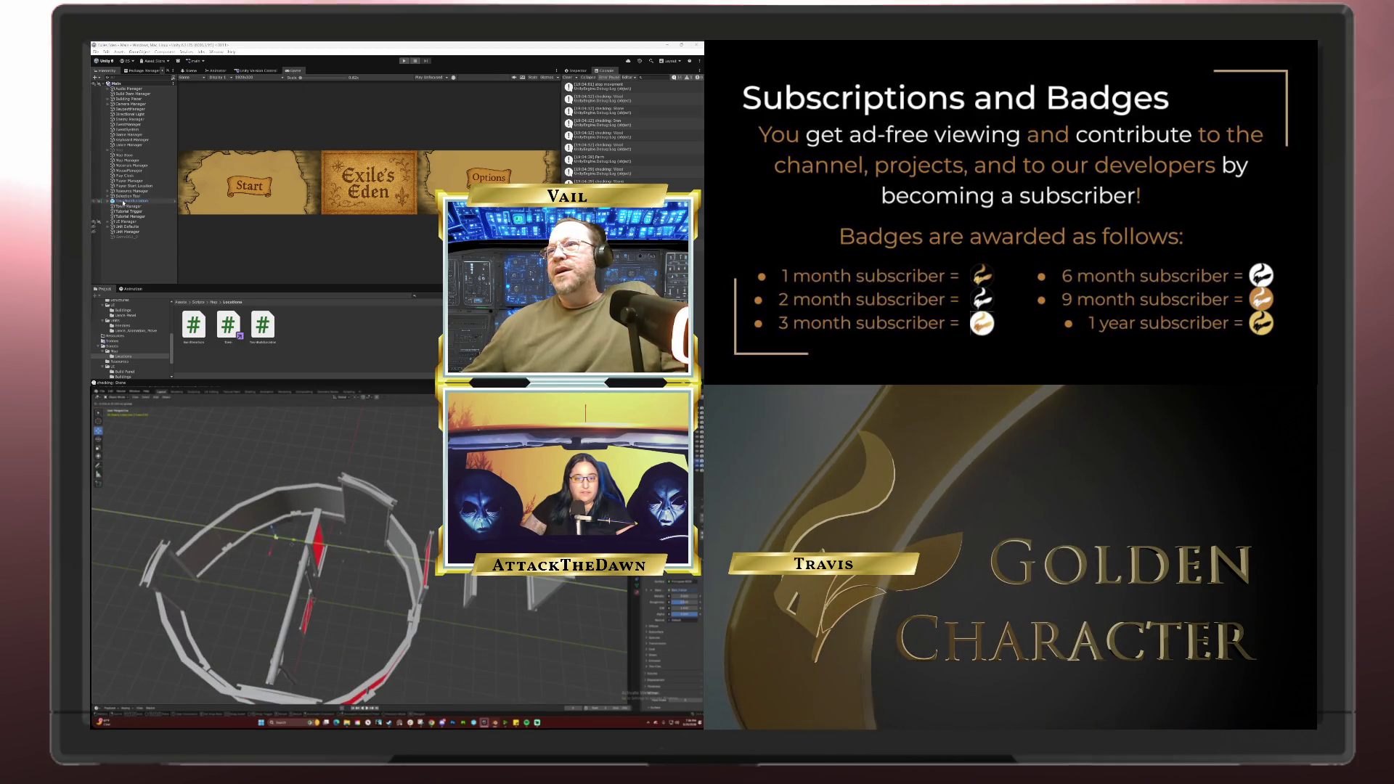
click(107, 202)
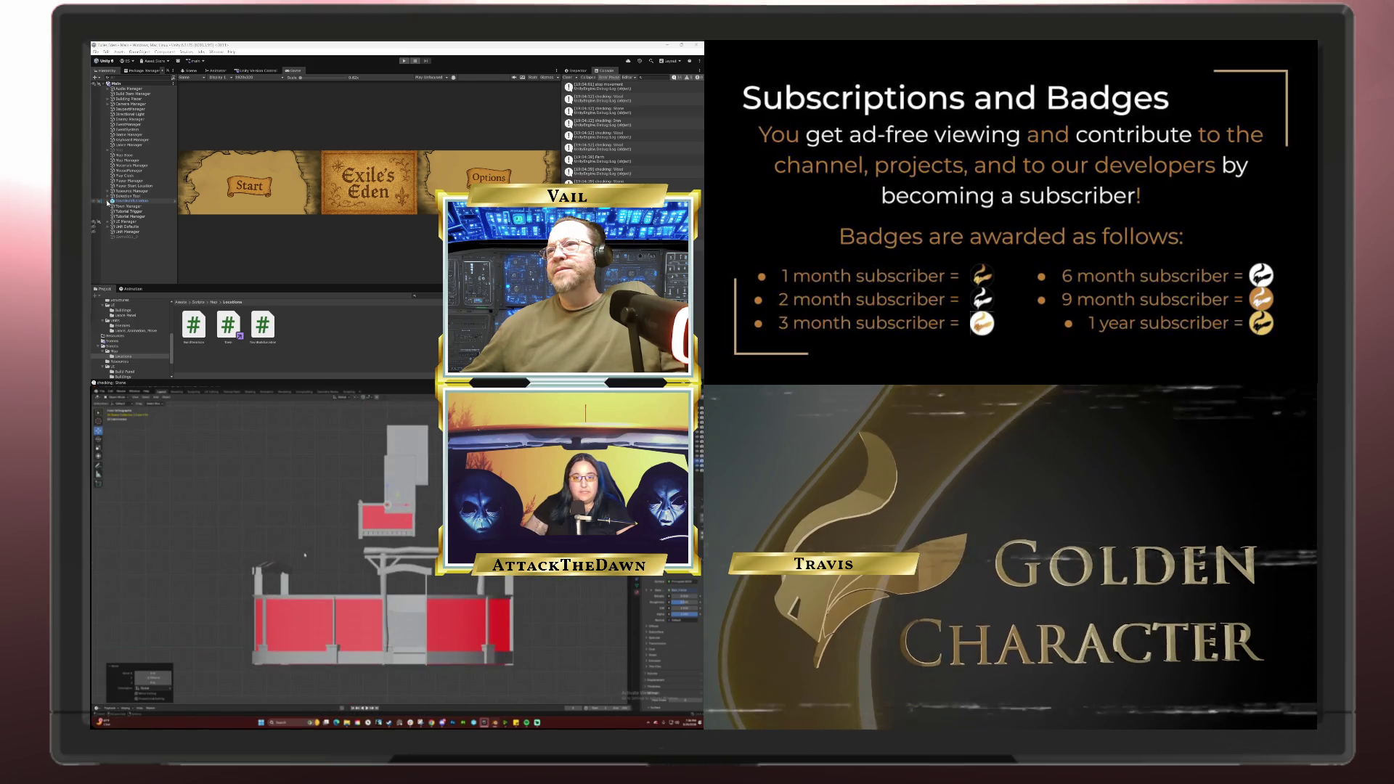
Step: Collapse the expanded scene entry in the outliner again
click(107, 202)
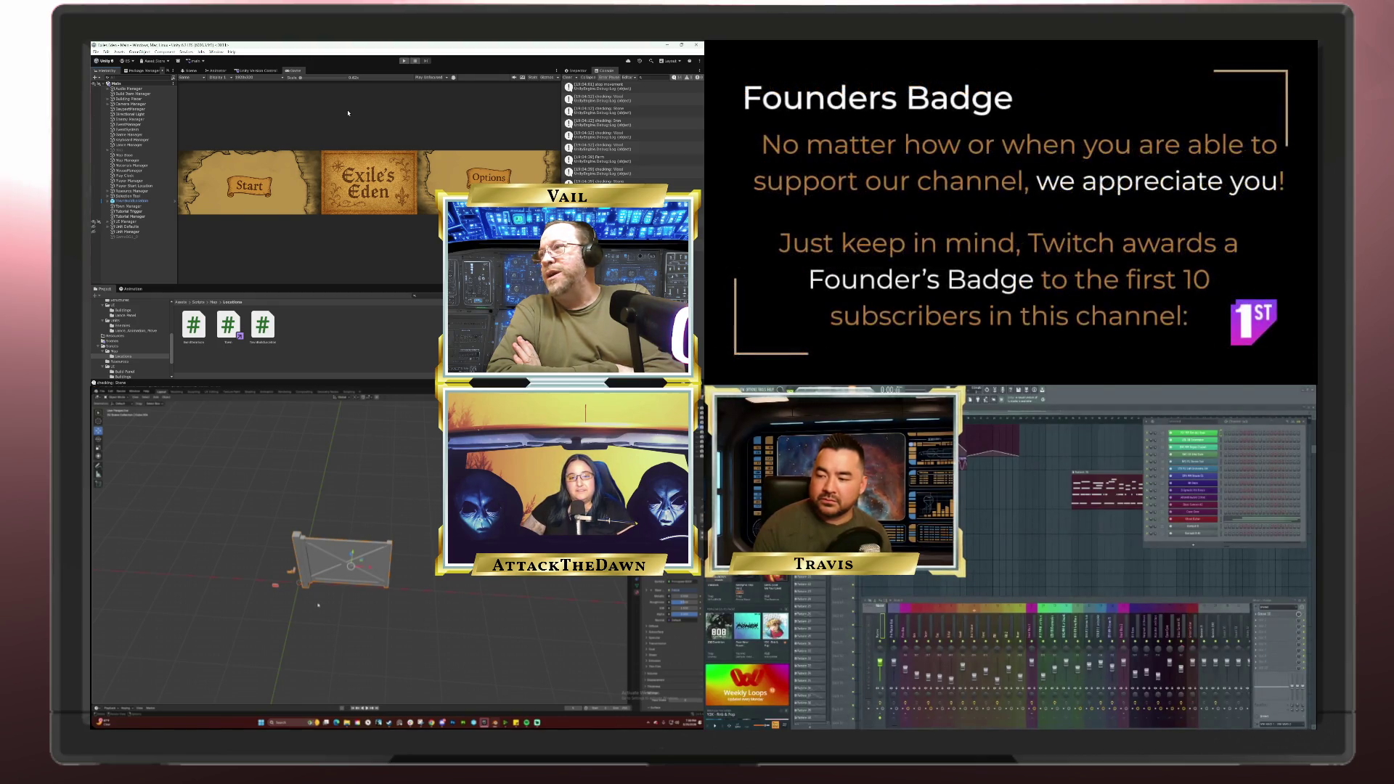
Step: Reveal the hidden building pieces, reselect the gate, and view it with its post in front orthographic view
click(330, 603)
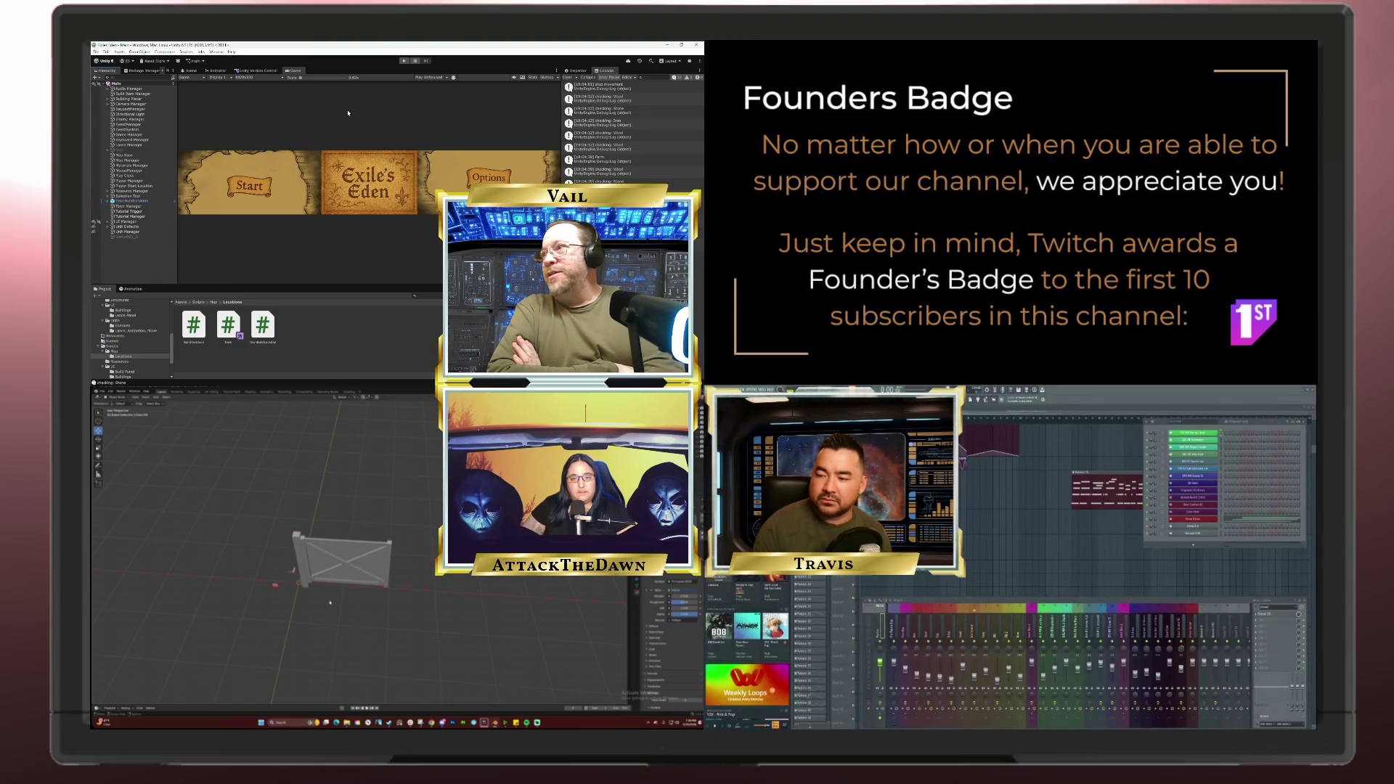
key(ctrl+z)
key(alt+h)
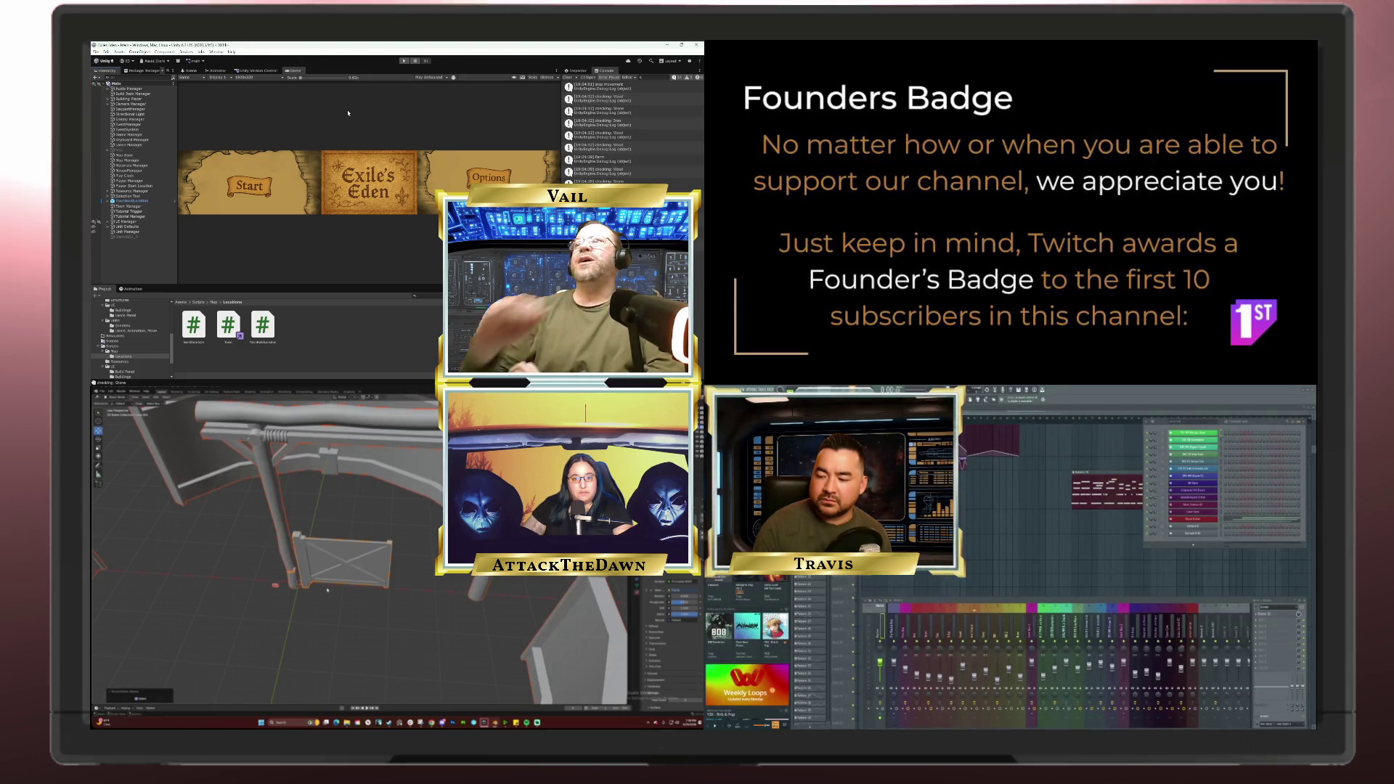
key(ctrl+z)
key(alt+h)
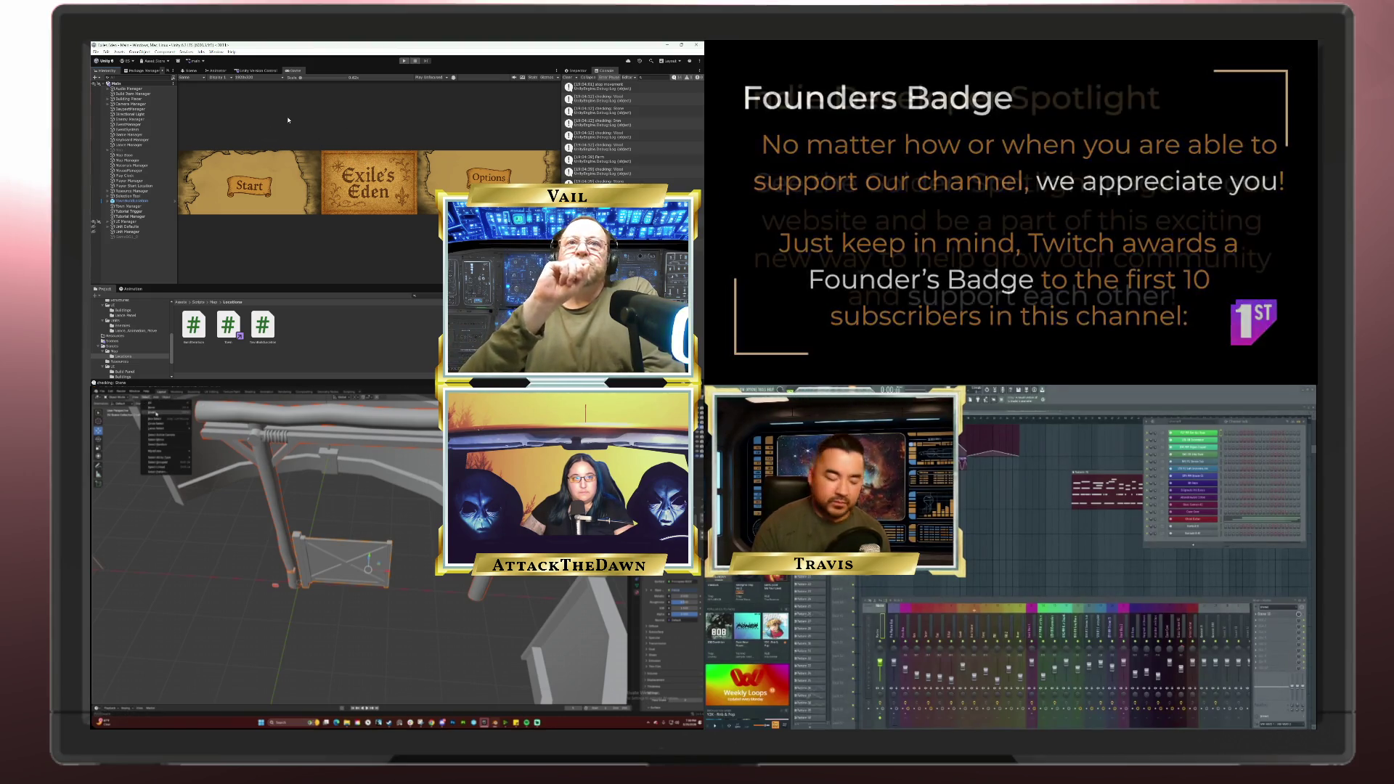
key(alt+a)
key(ctrl+z)
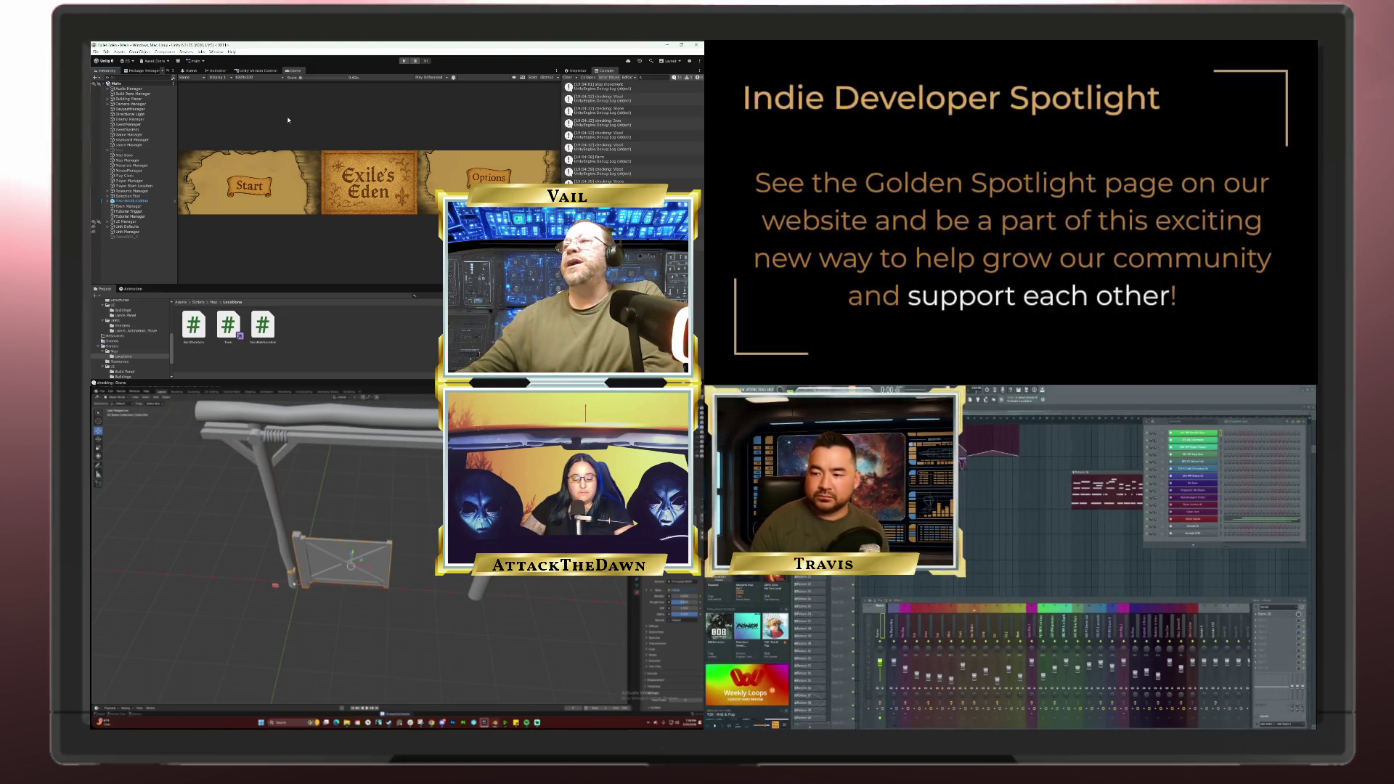
key(ctrl+p)
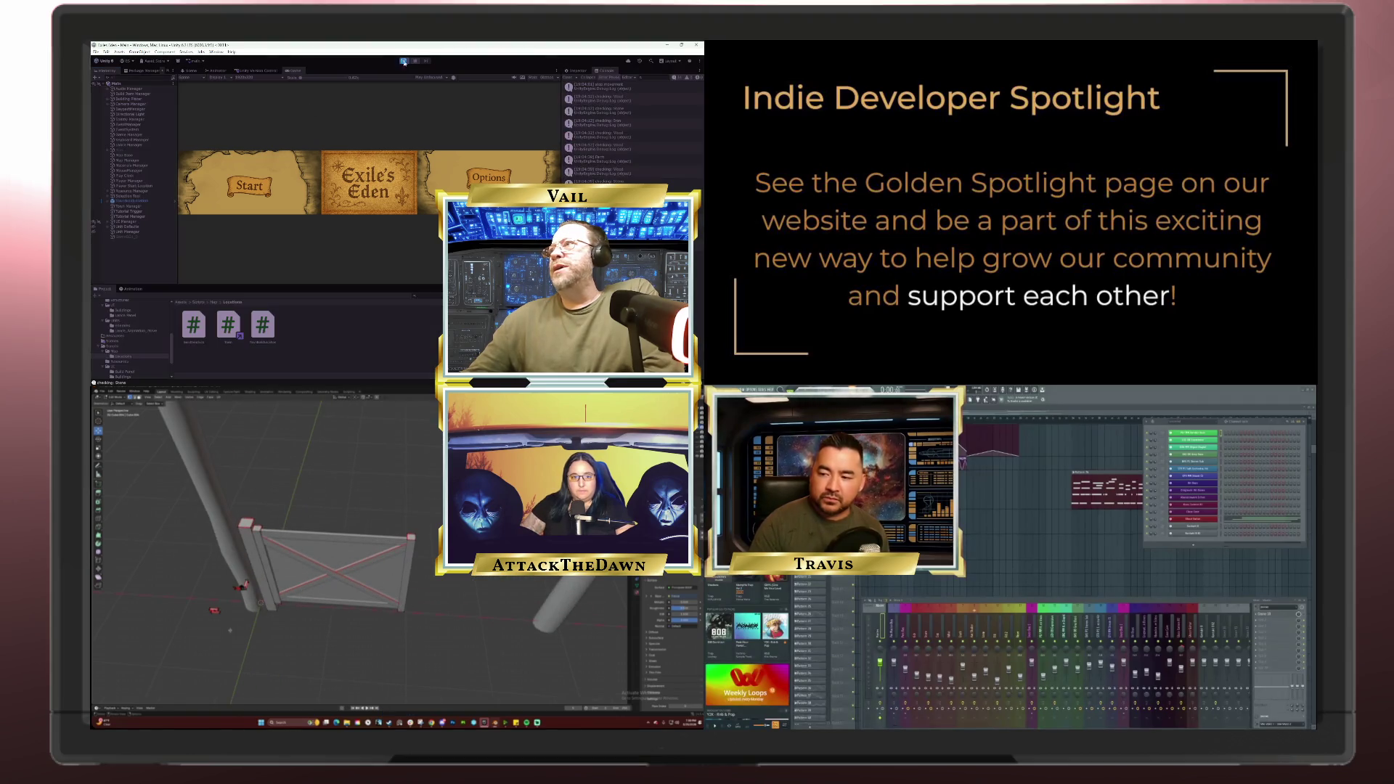
key(KP_1)
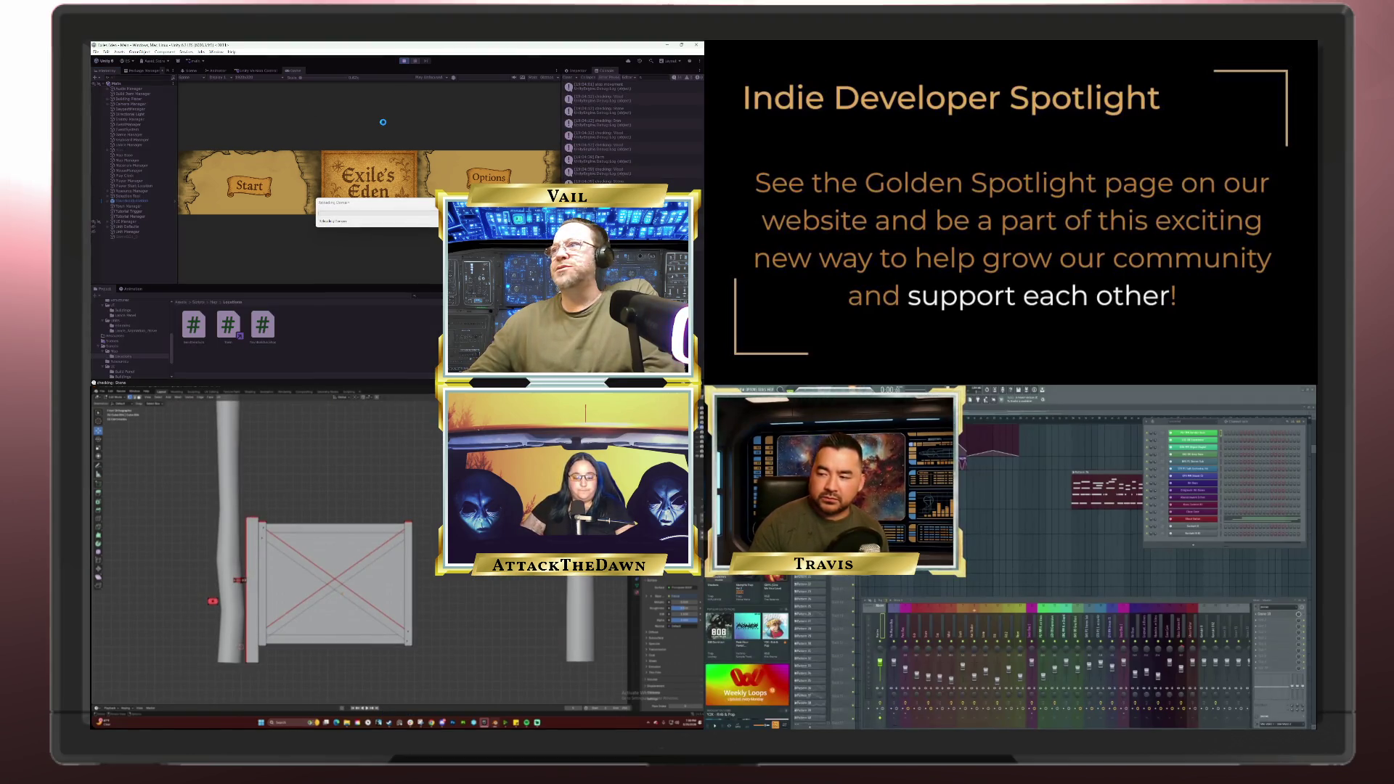
Step: Box-select all the gate's pieces and duplicate them, sliding the copy to the right
mouse_move(438, 661)
mouse_down()
mouse_move(394, 566)
mouse_move(261, 509)
mouse_up()
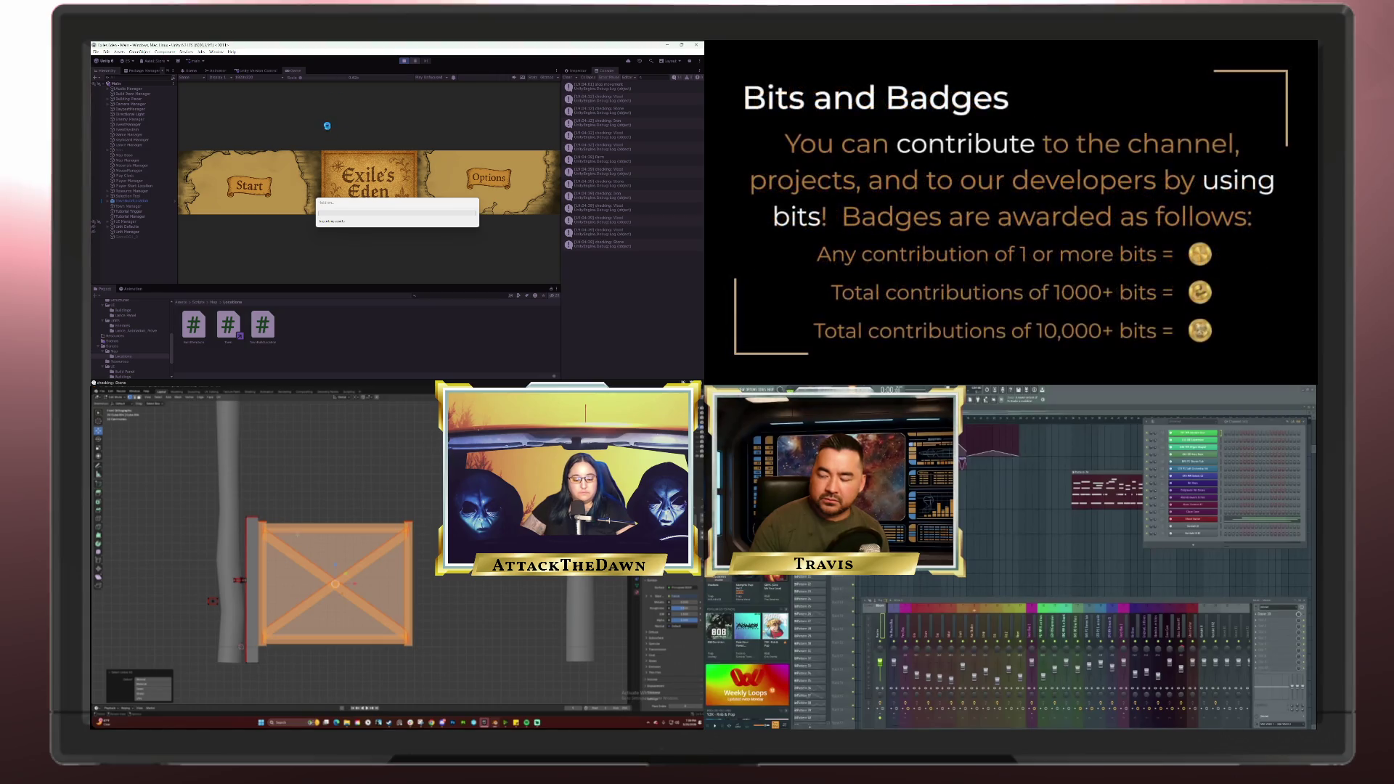
drag(298, 534, 309, 523)
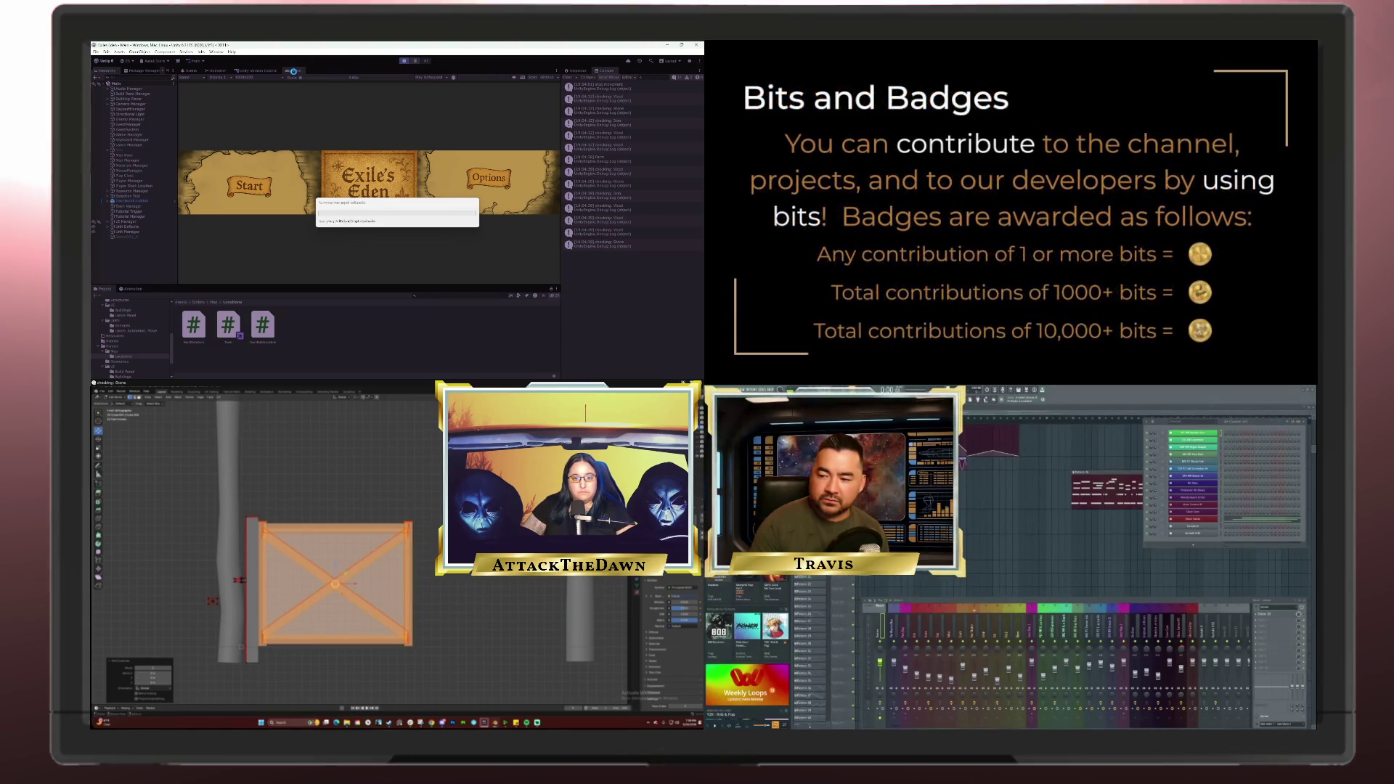
key(shift+d)
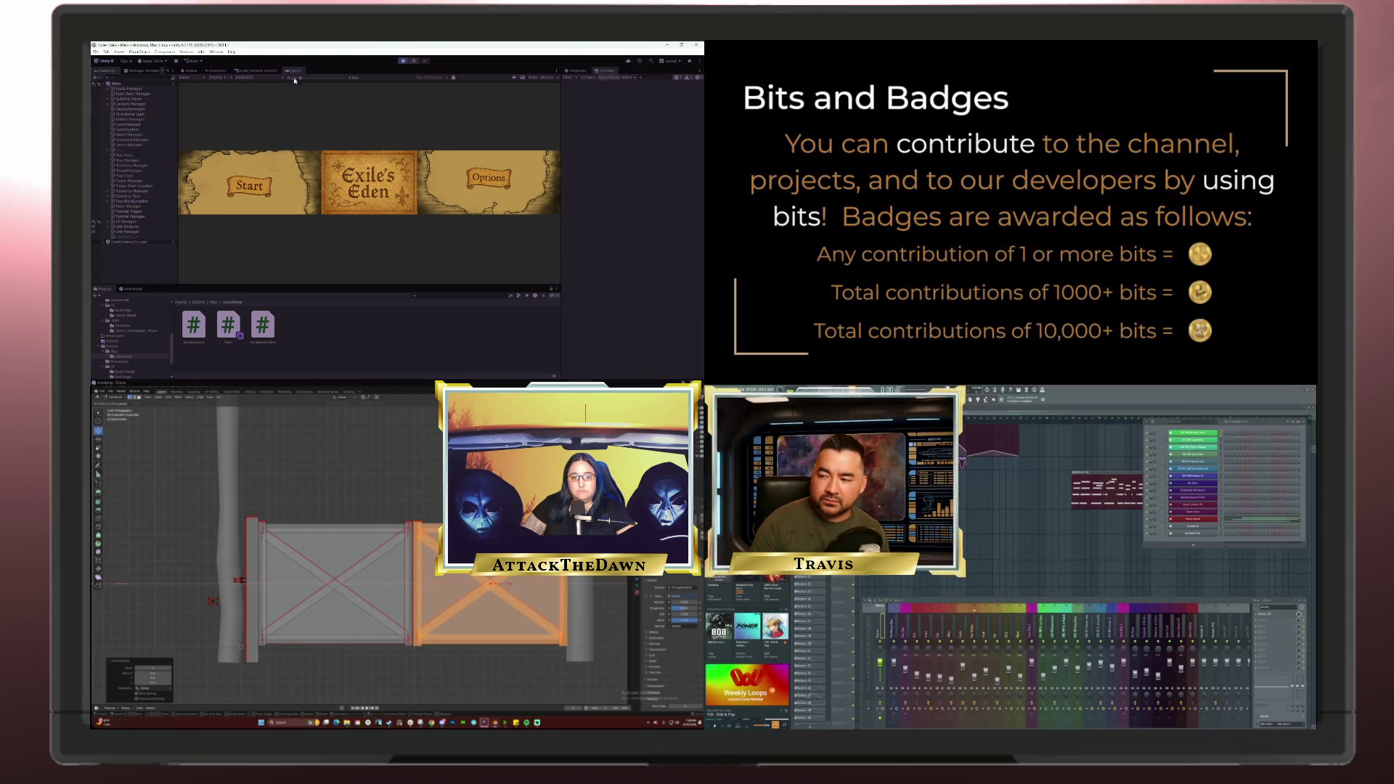
right_click(294, 74)
Step: Maximize the Game view, start a new game and reply to the king's speech
click(313, 94)
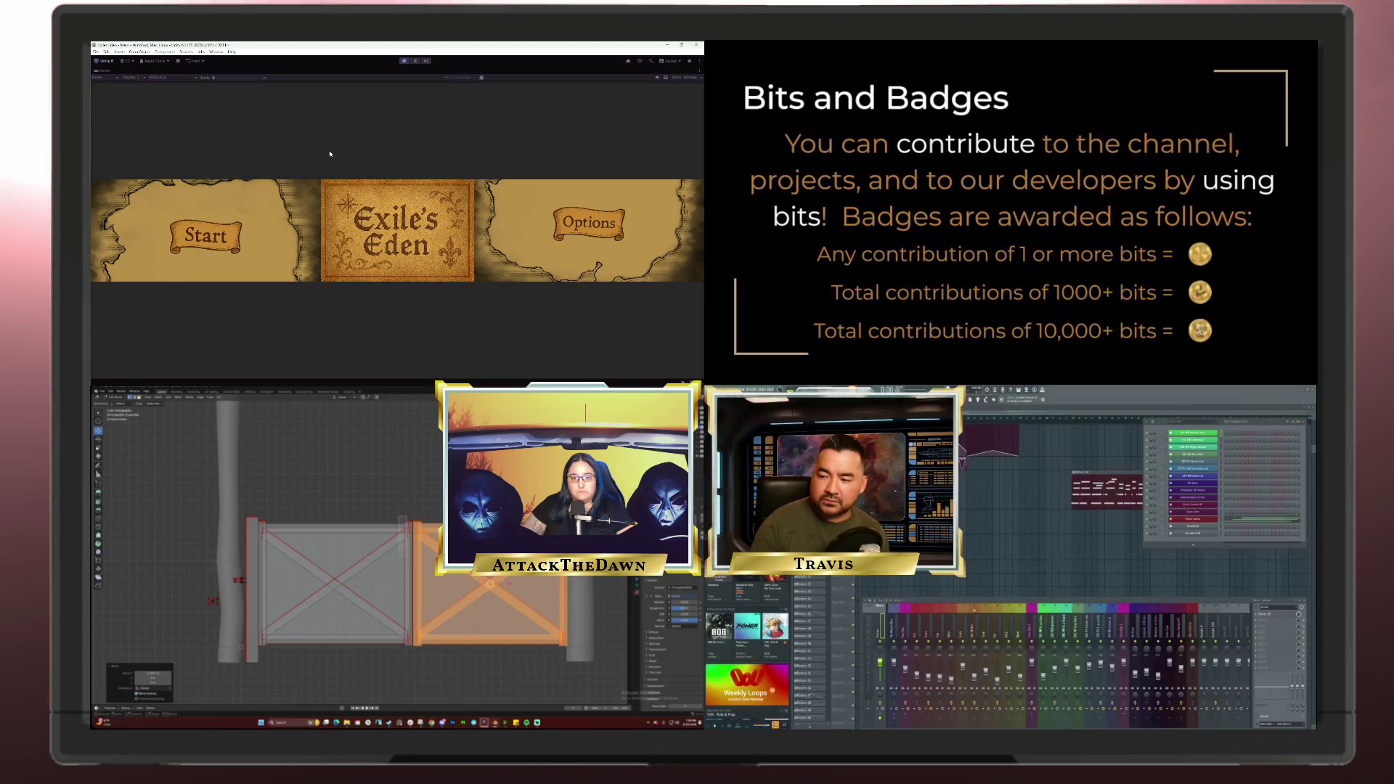
click(213, 244)
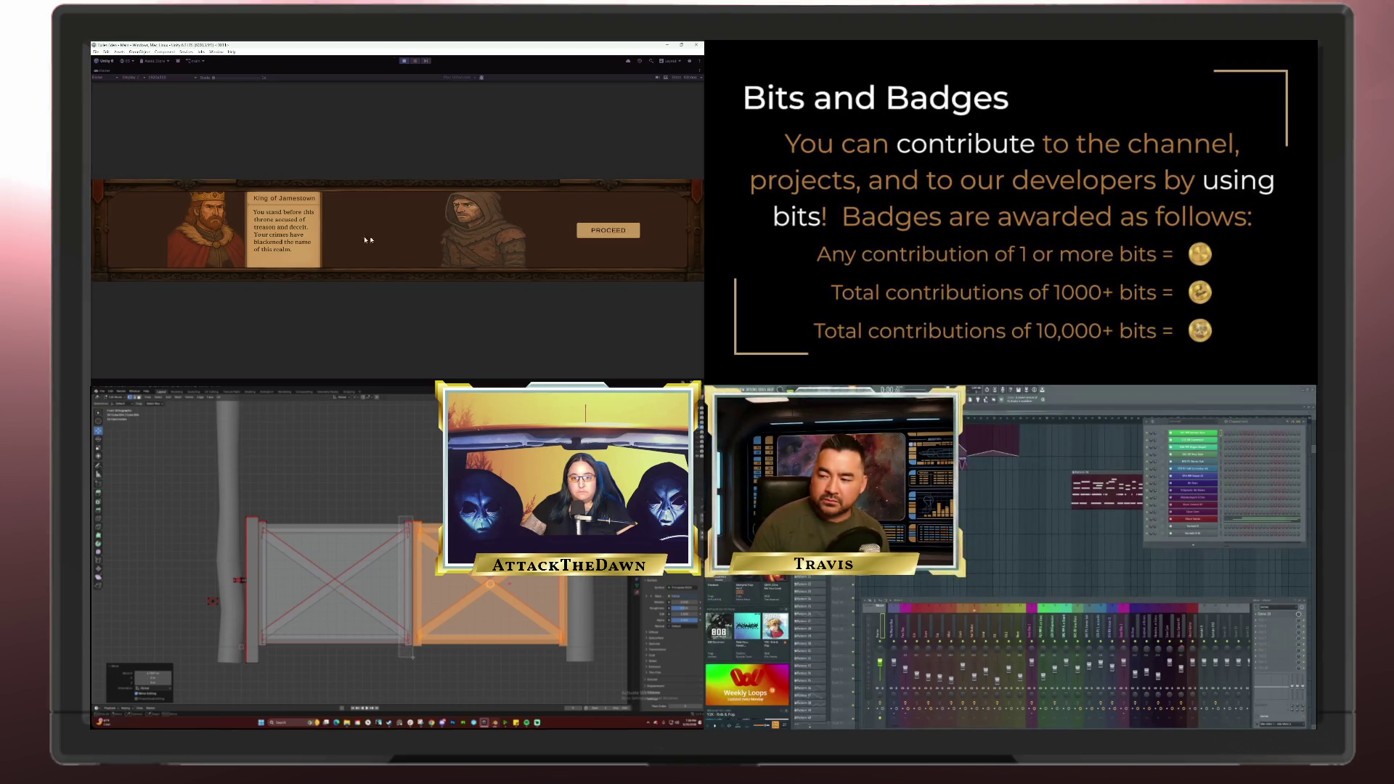
click(608, 230)
click(608, 230)
click(608, 230)
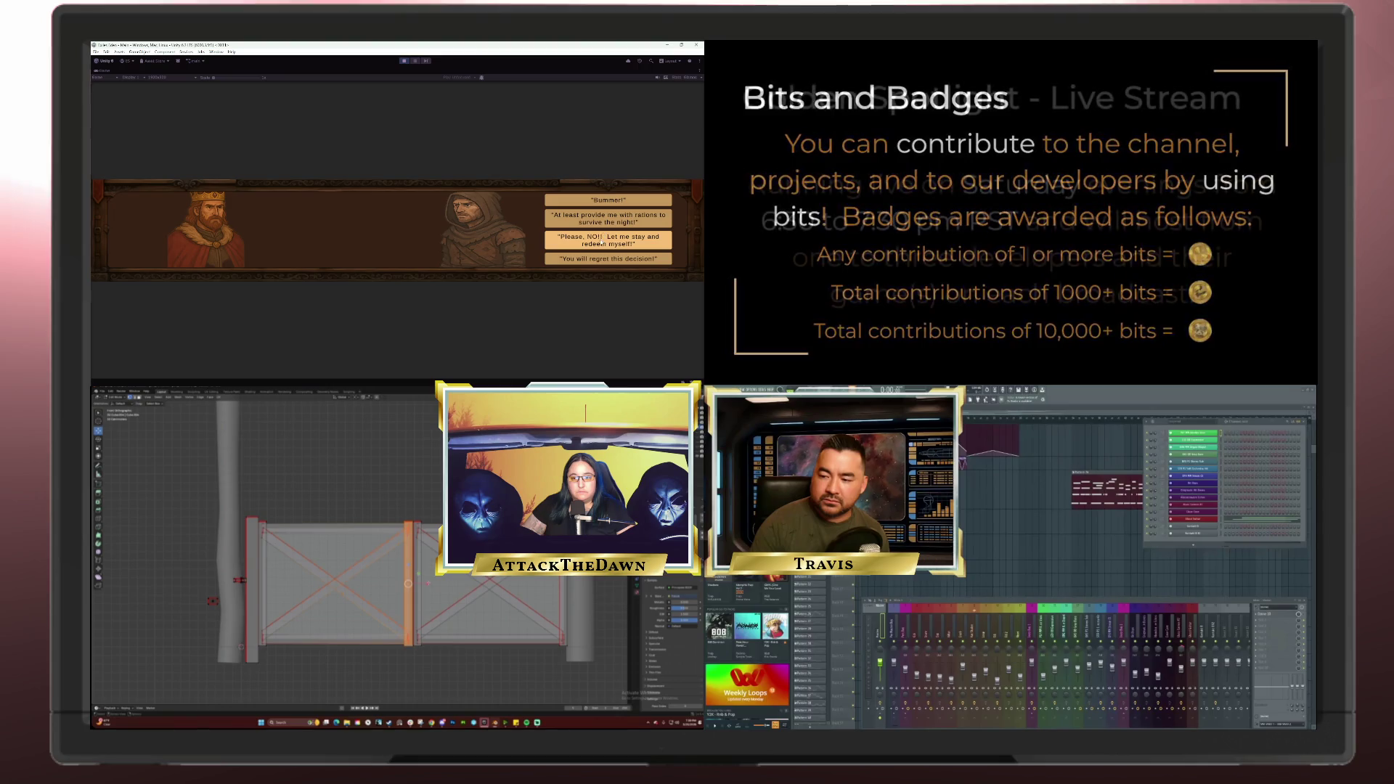
click(602, 242)
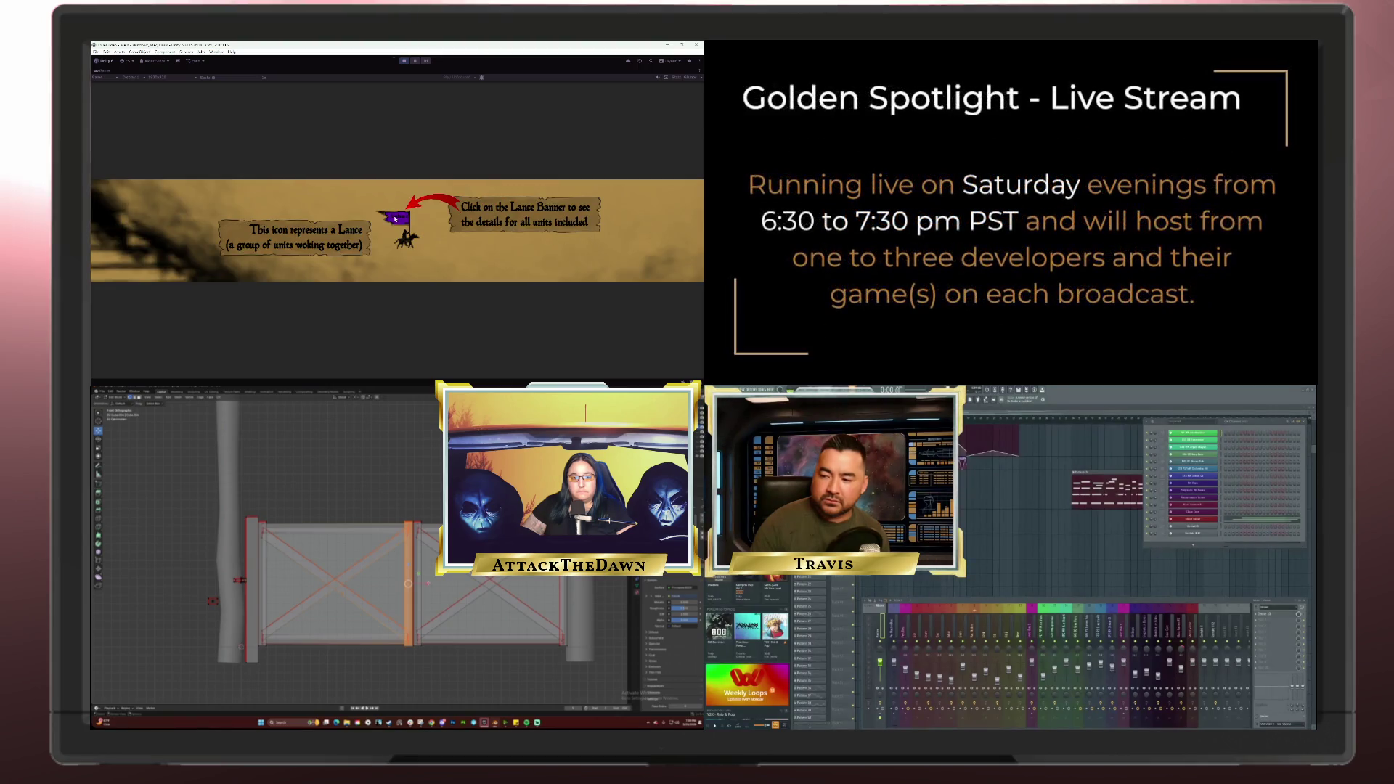
Step: Send the lance unit to the open field for a new town and open the build menu
click(397, 220)
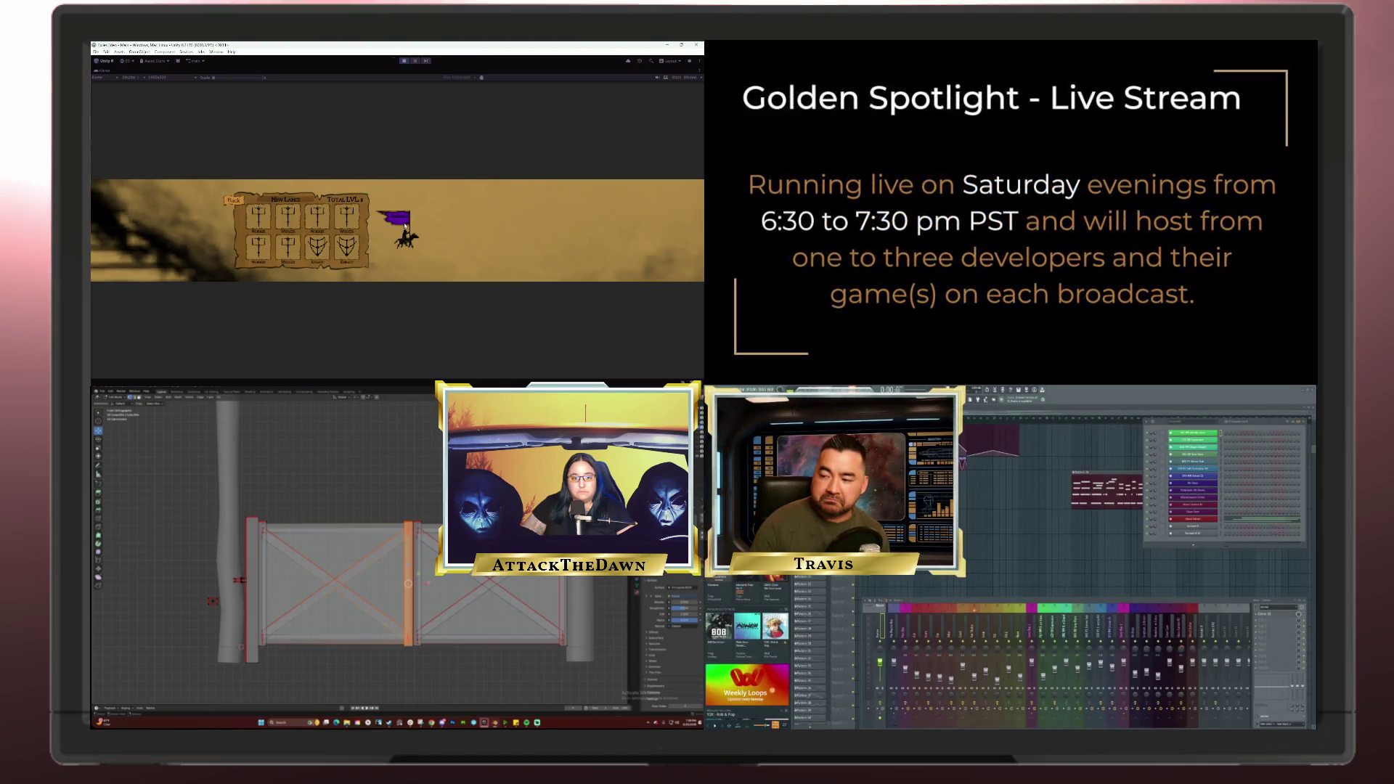
click(231, 204)
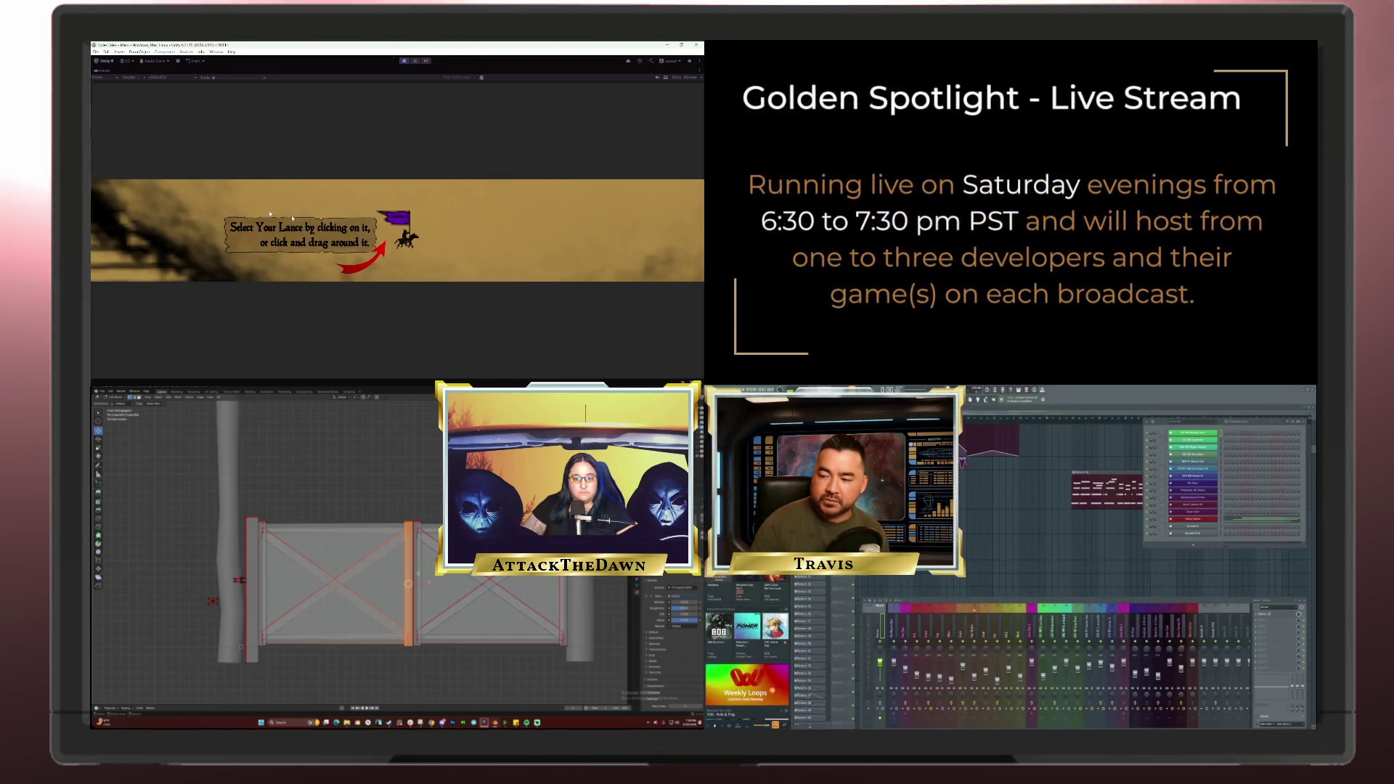
click(408, 238)
right_click(579, 205)
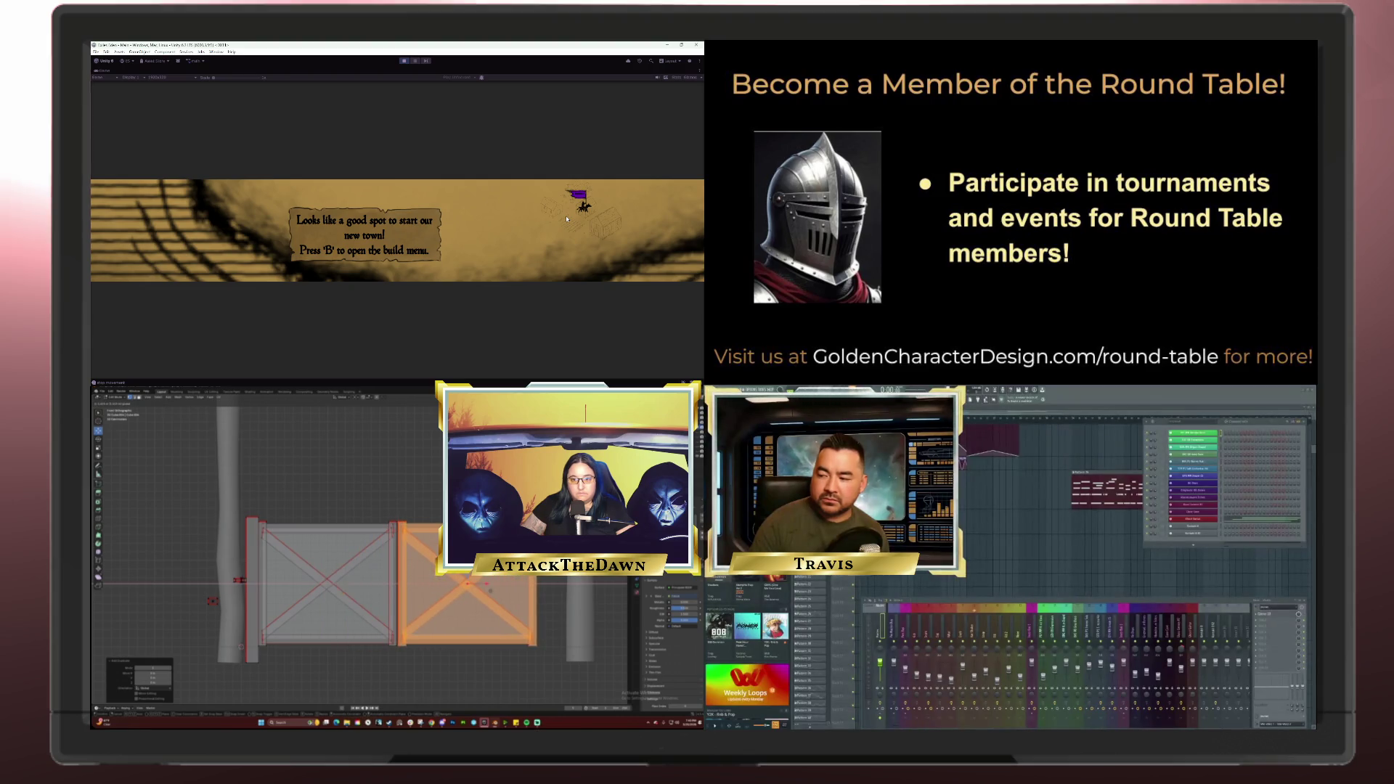
key(b)
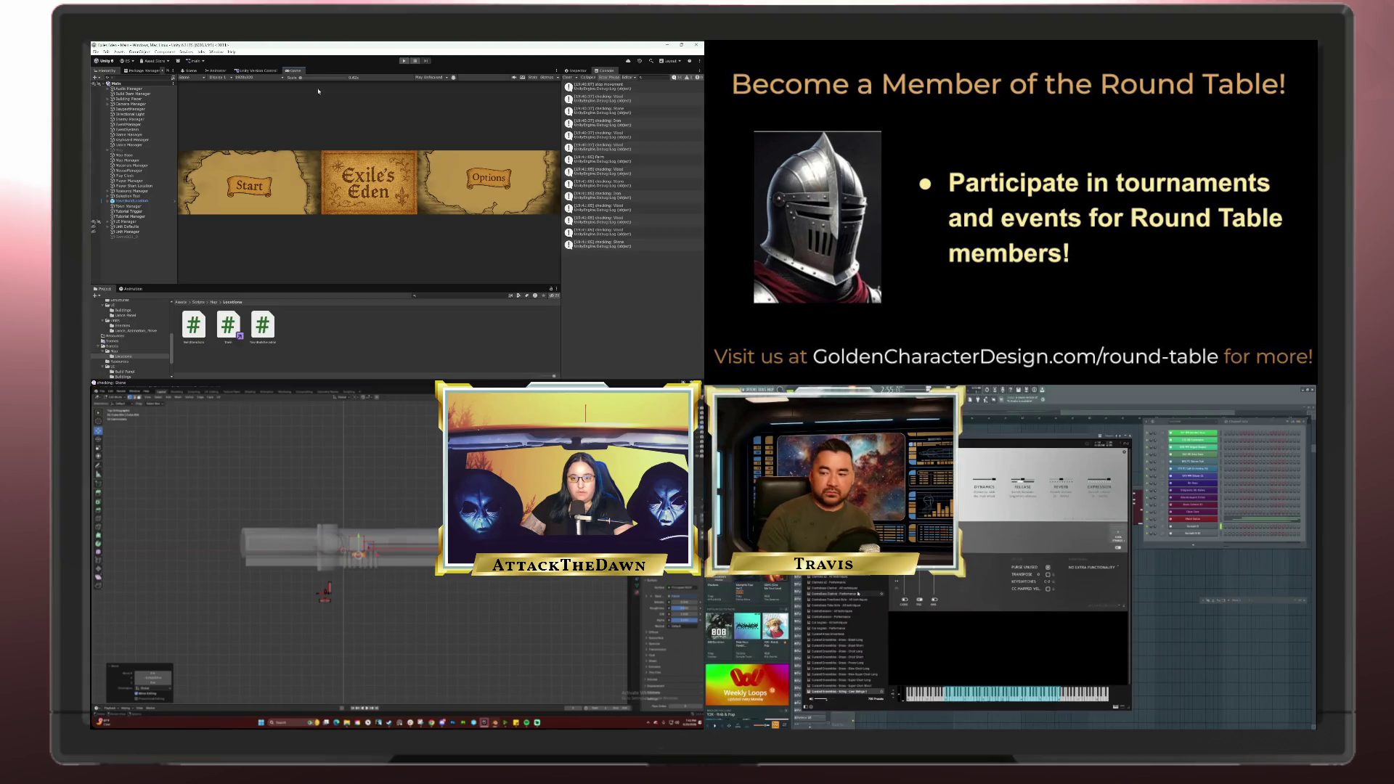
Step: Turn off Maximize on the Game view to restore the Hierarchy, Console and Project panels
right_click(296, 73)
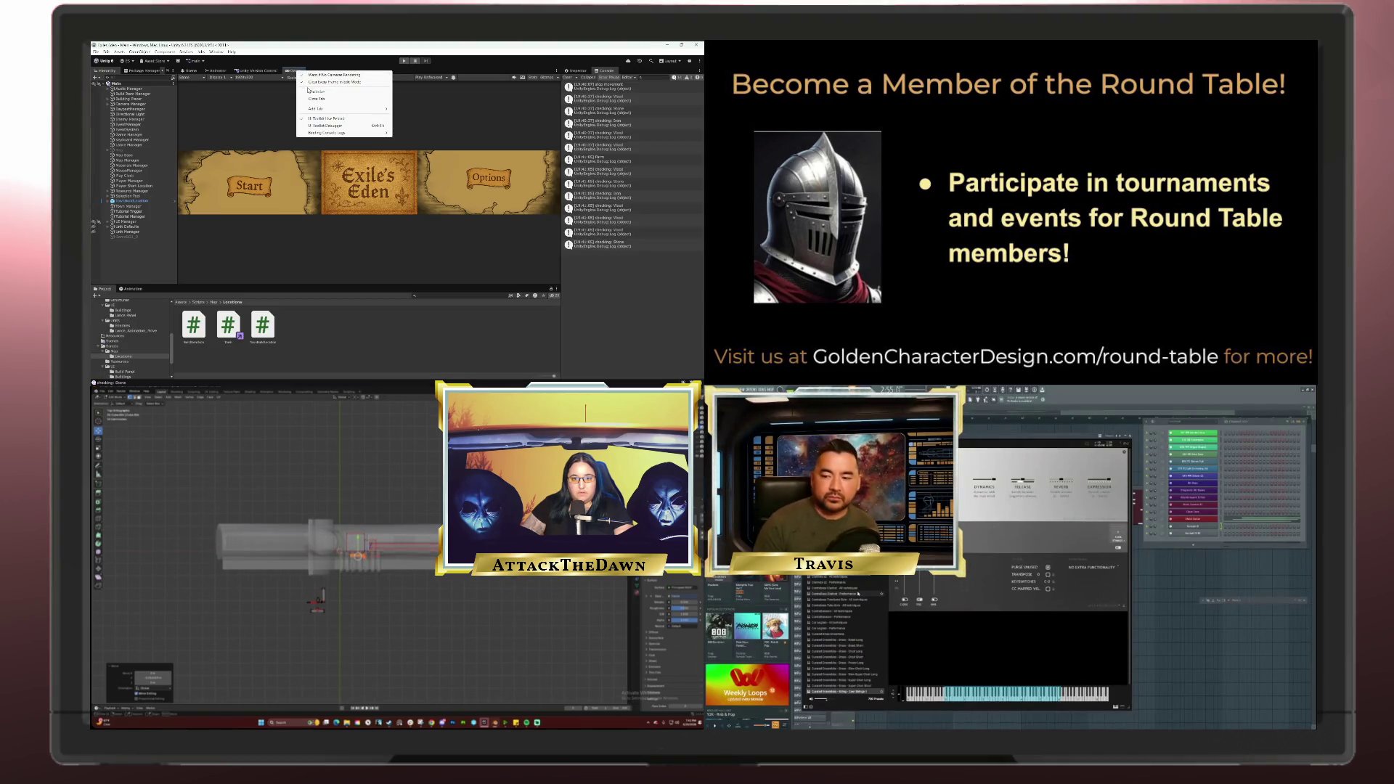
click(308, 91)
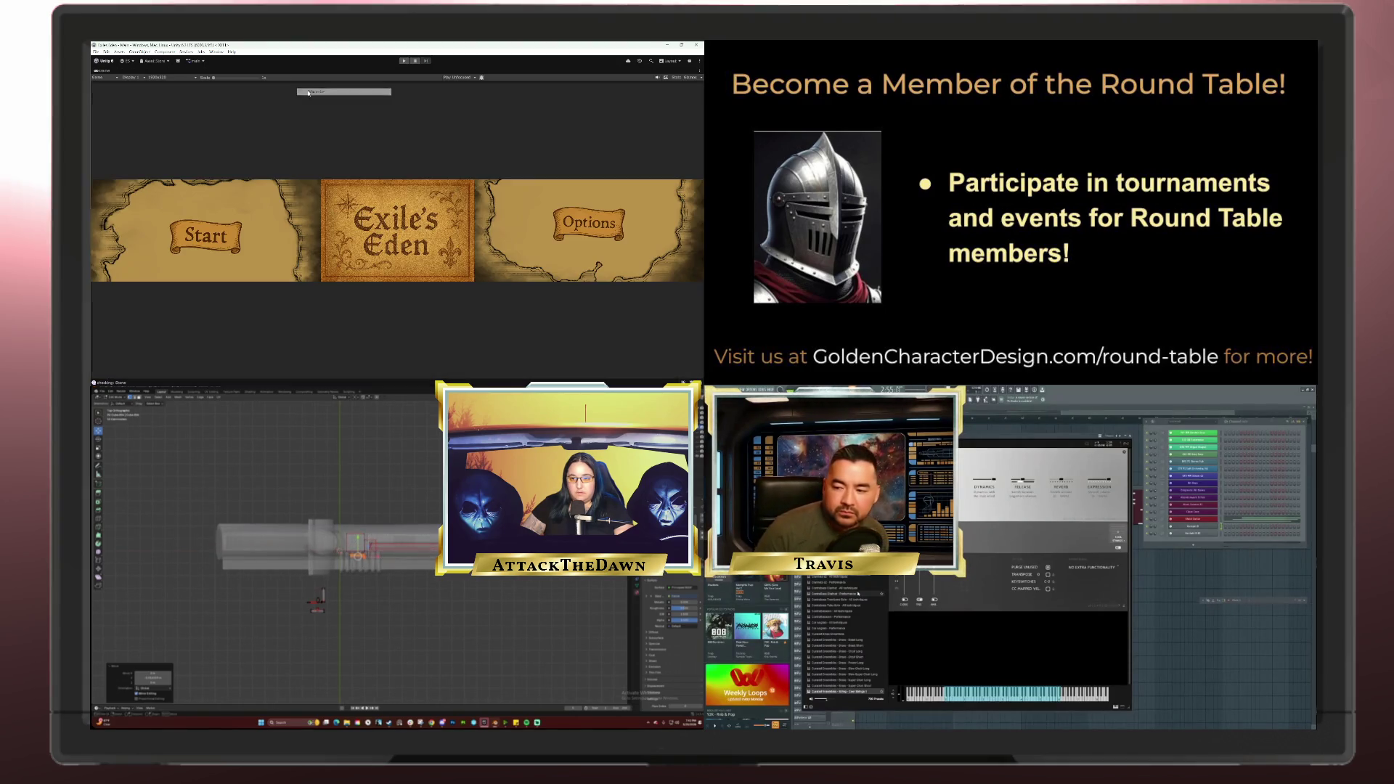
right_click(104, 73)
click(124, 81)
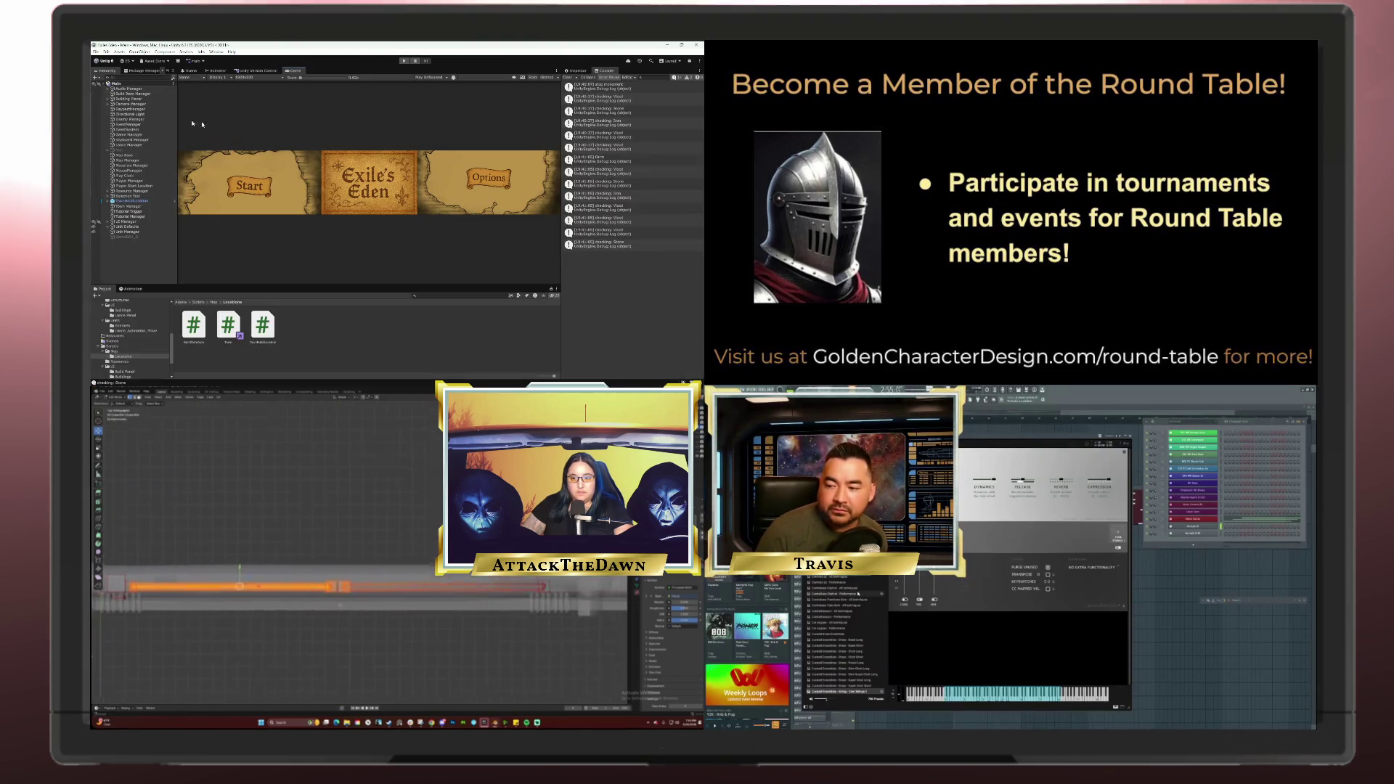
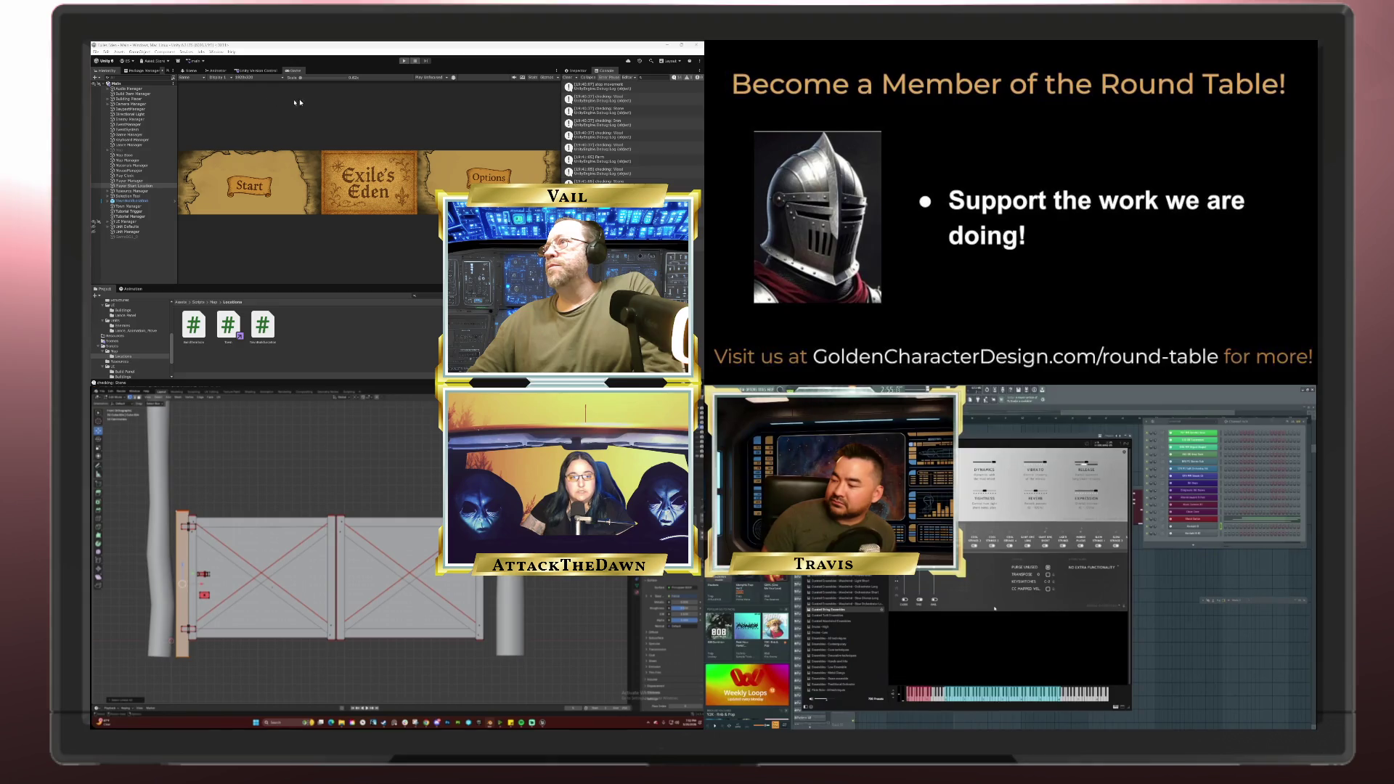
Step: Show the pending version-control changes list with the modified Exile's Eden scripts
click(581, 72)
click(609, 72)
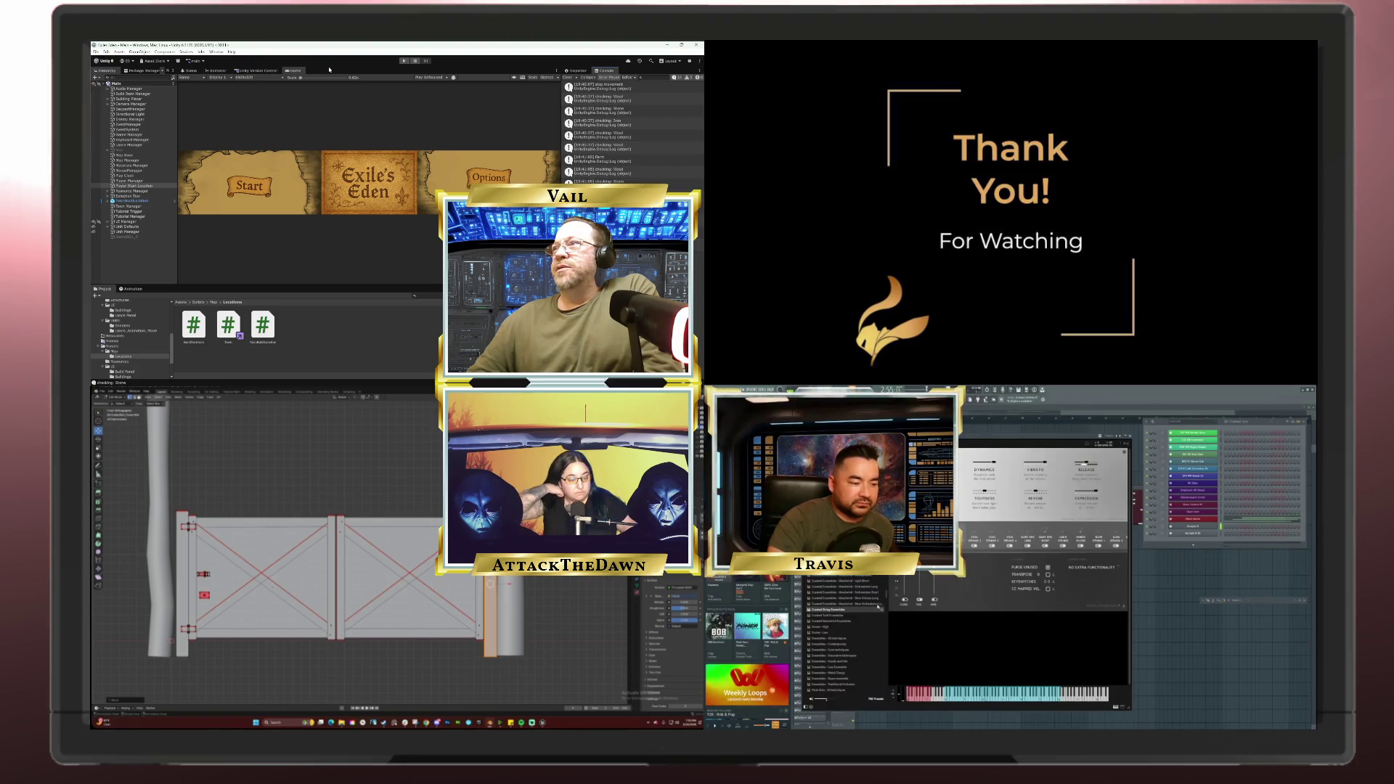
click(261, 72)
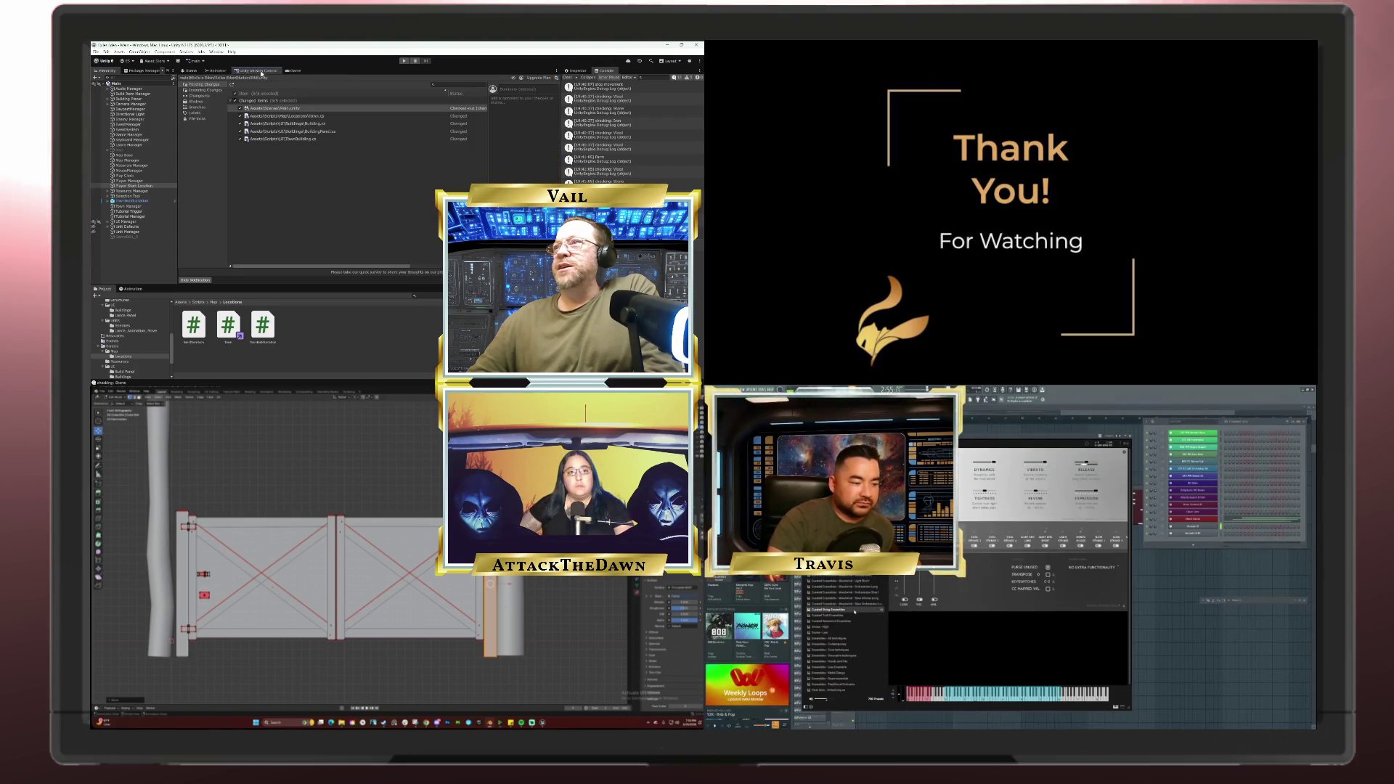
Step: Return through the Scene view to the Game view showing the Start and Options title menu
click(185, 71)
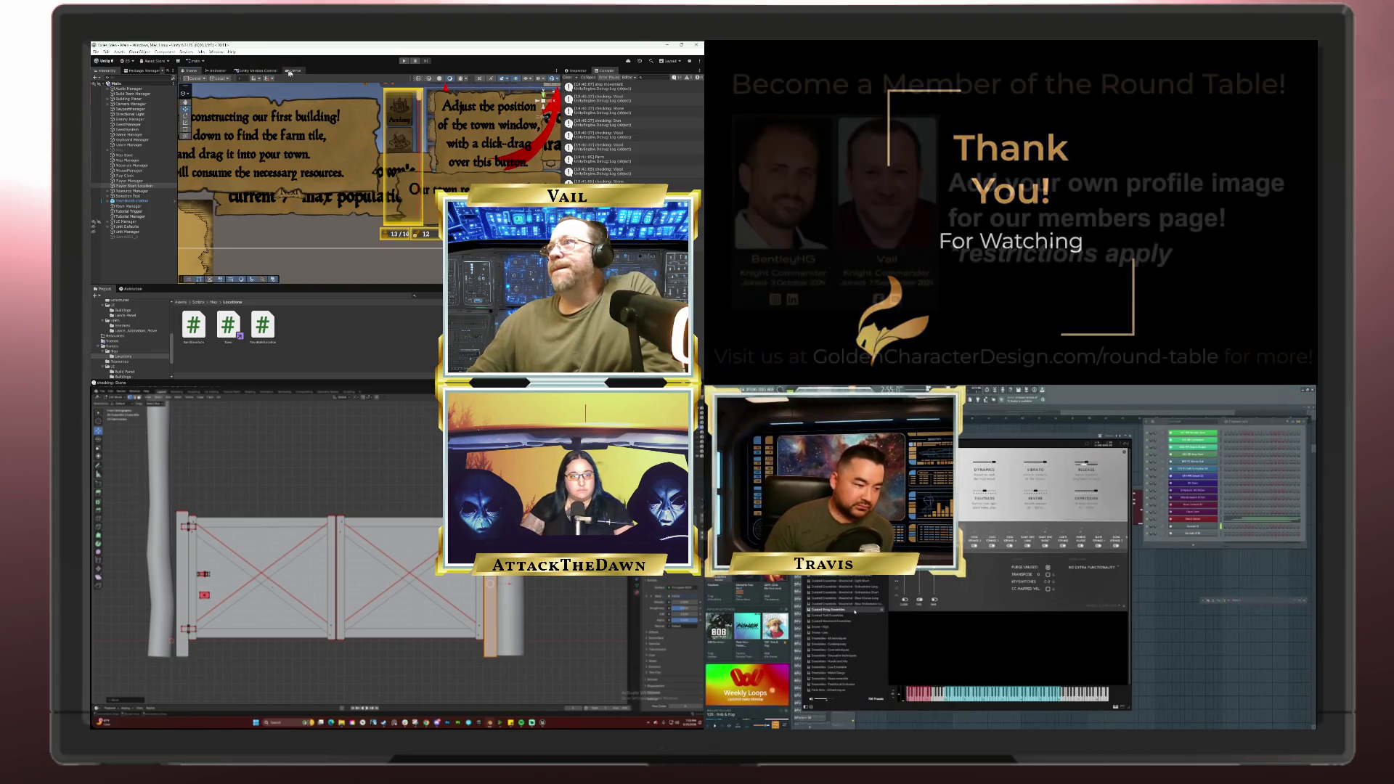
click(294, 71)
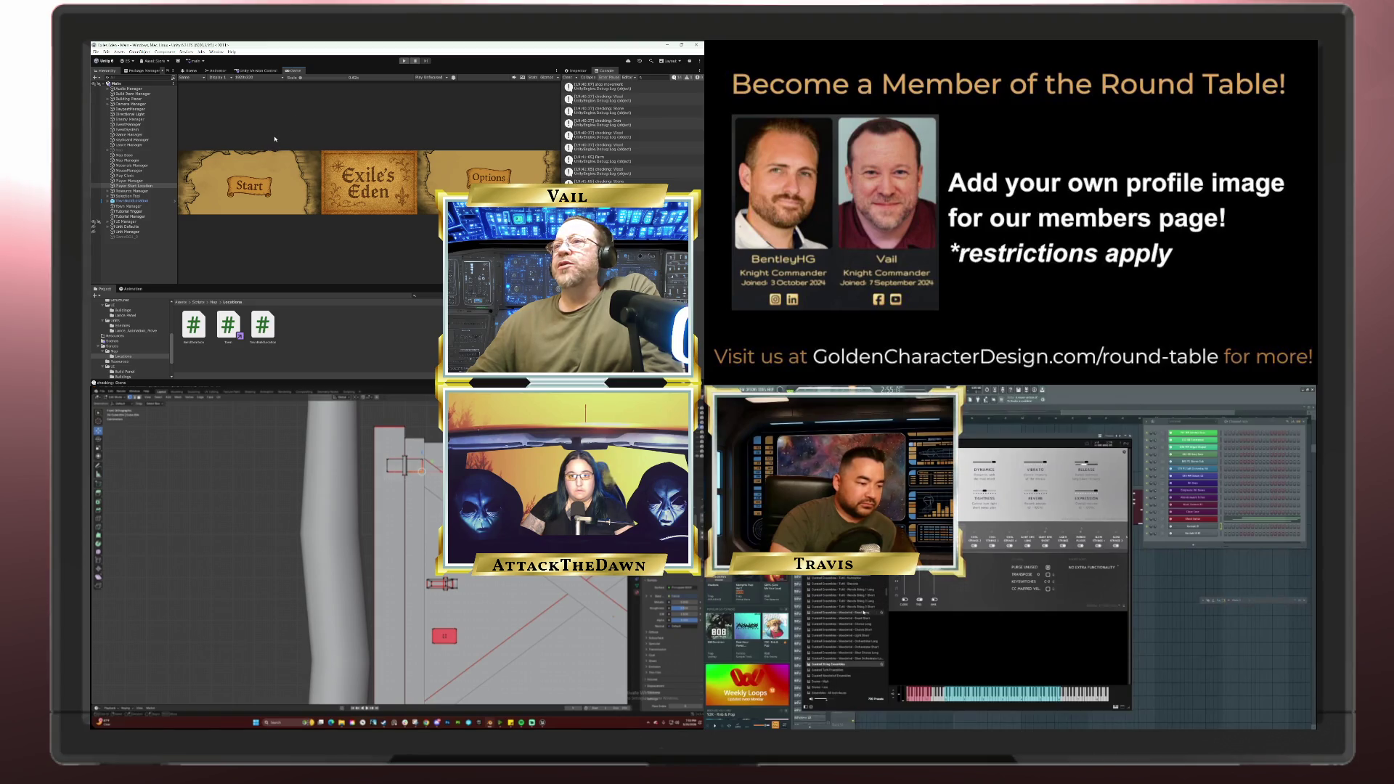
Step: Select the thin lower bar of the gate and start moving it along Y
click(578, 71)
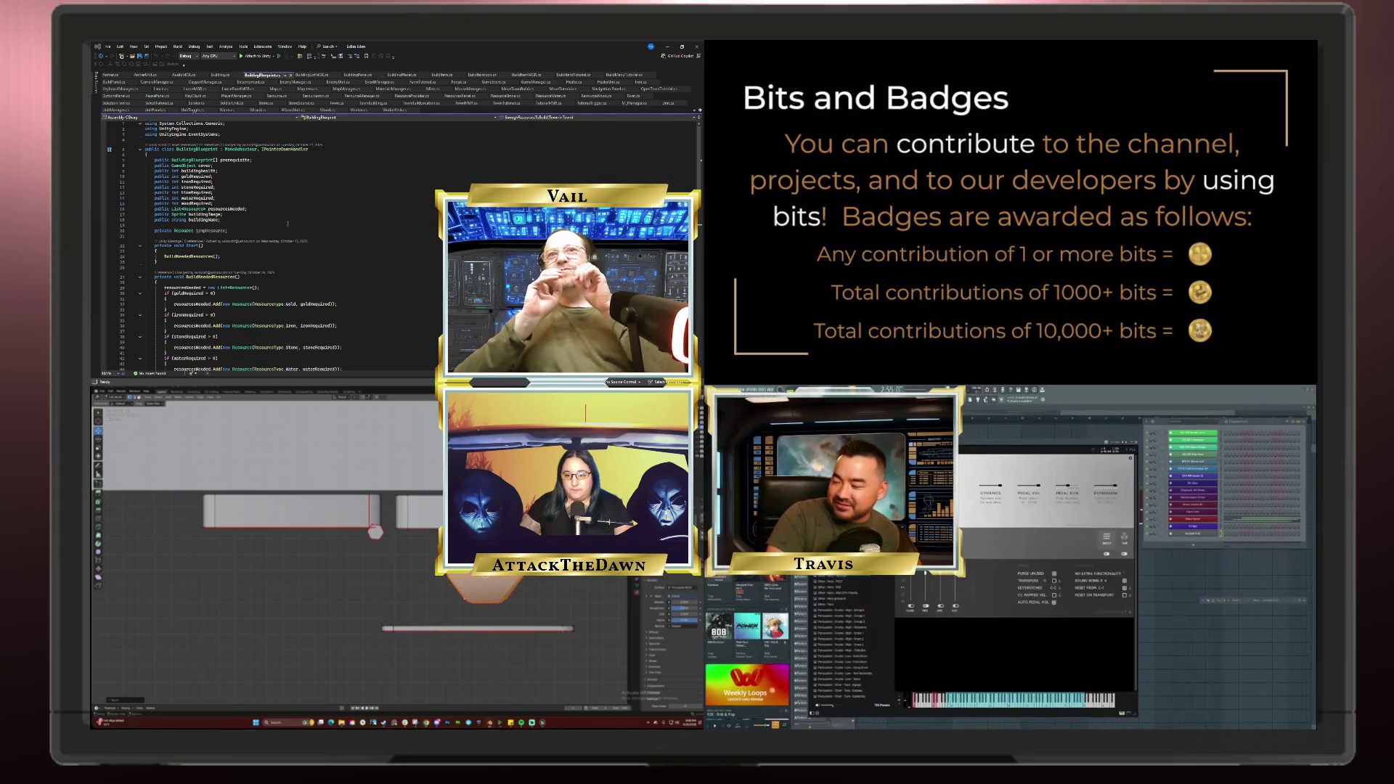
click(563, 628)
click(477, 629)
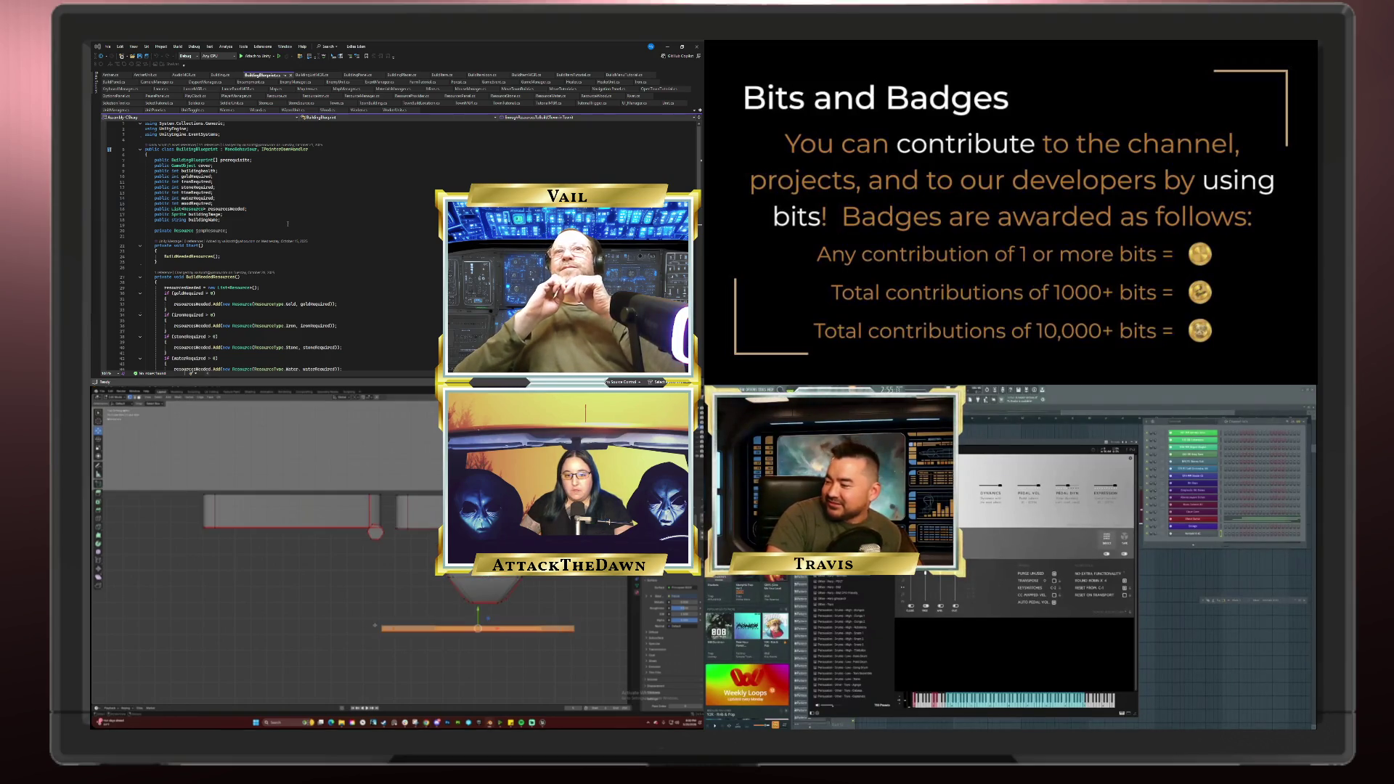
key(g)
key(y)
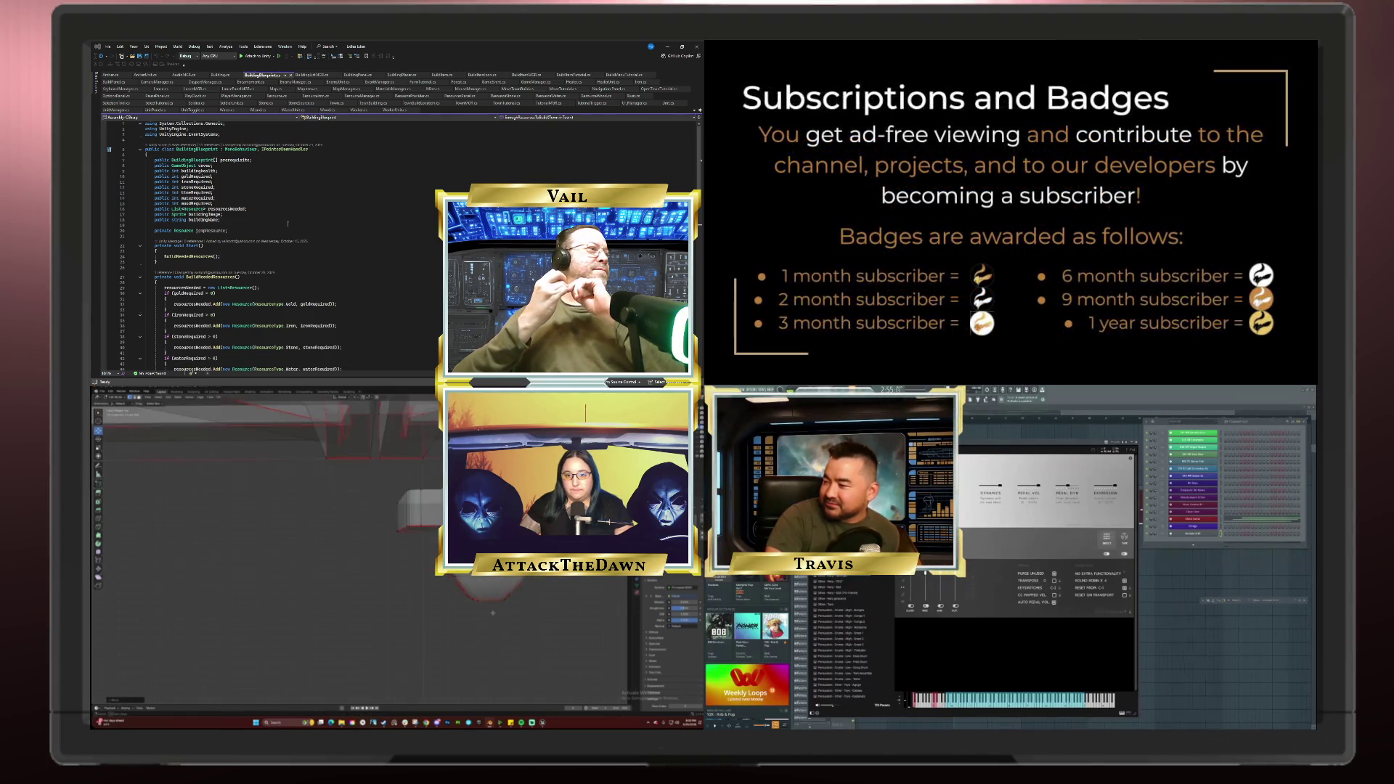
scroll(290, 544, up, 5)
Step: In top orthographic view, move the orange bar down along Z onto the red box
key(KP_7)
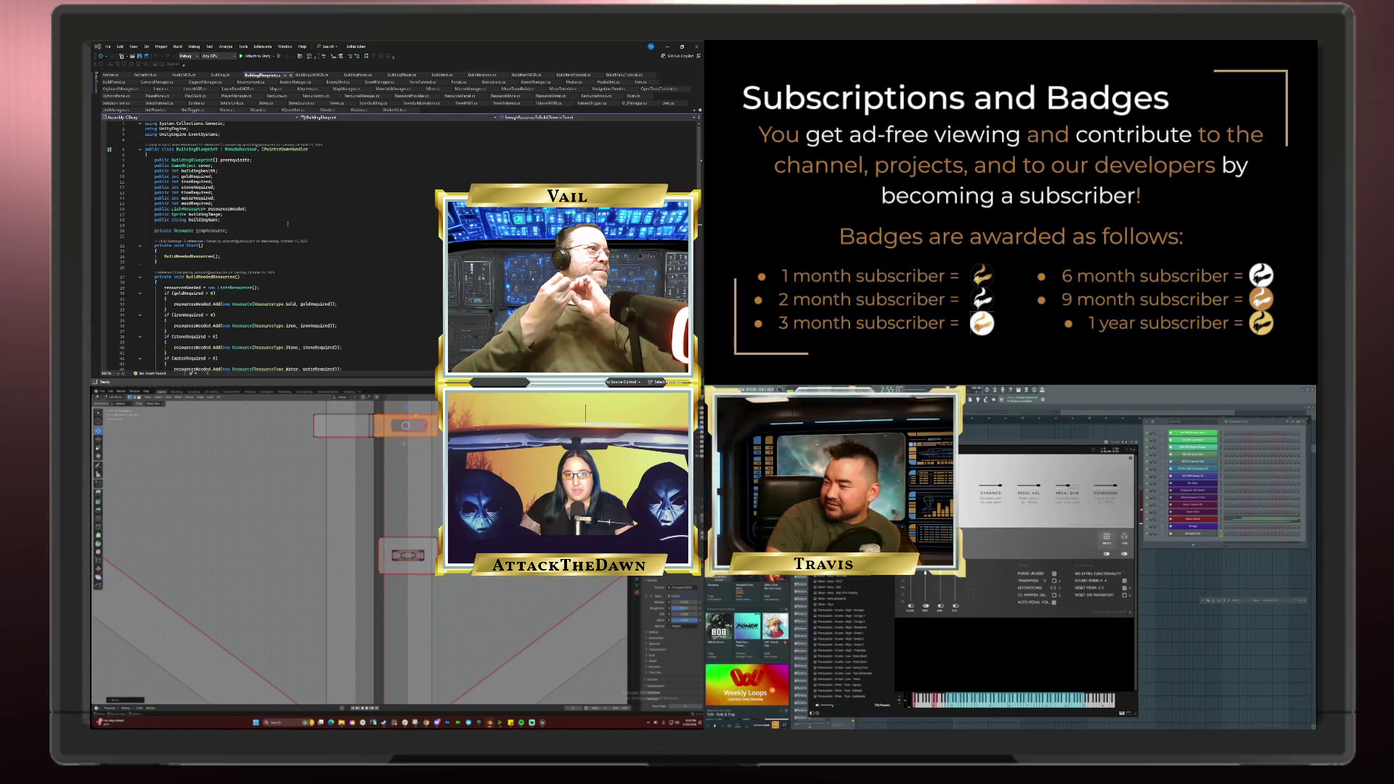
key(g)
key(z)
key(Escape)
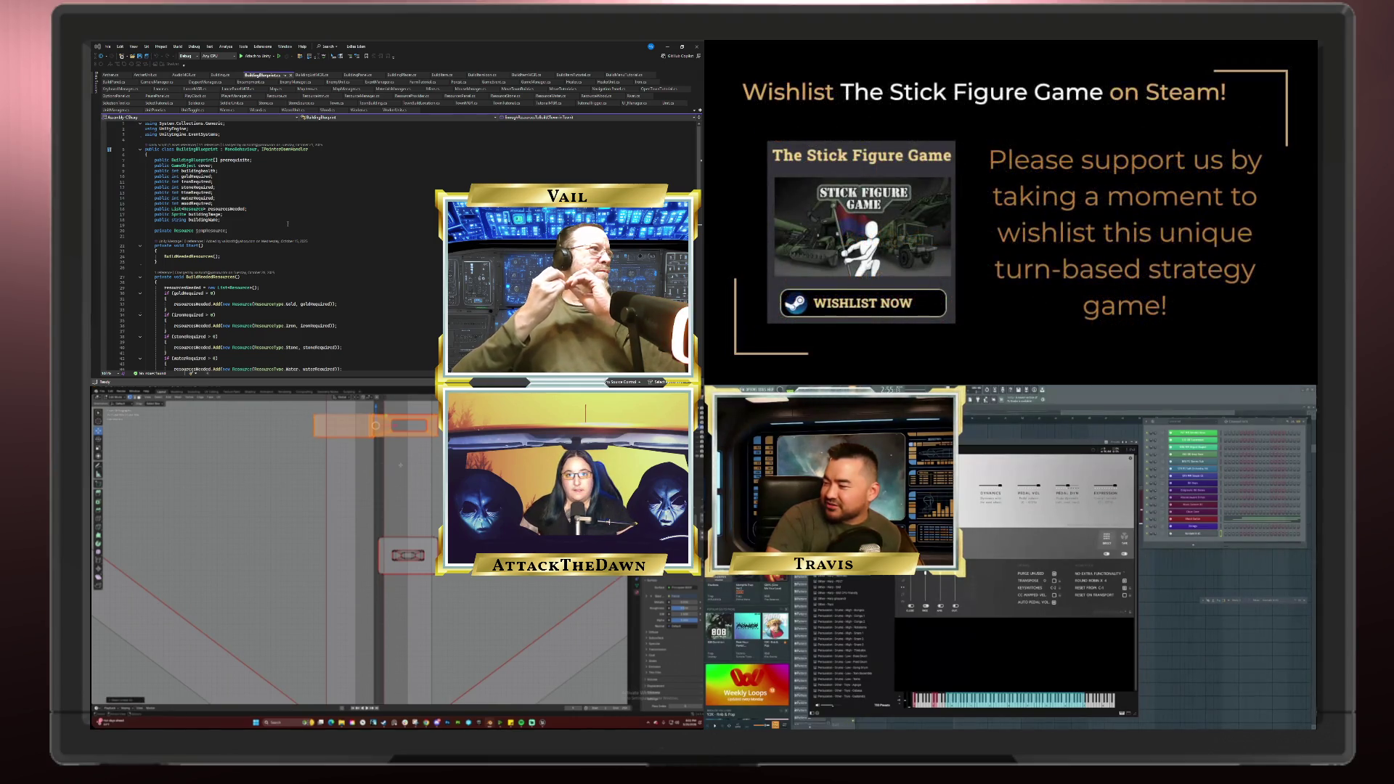
key(g)
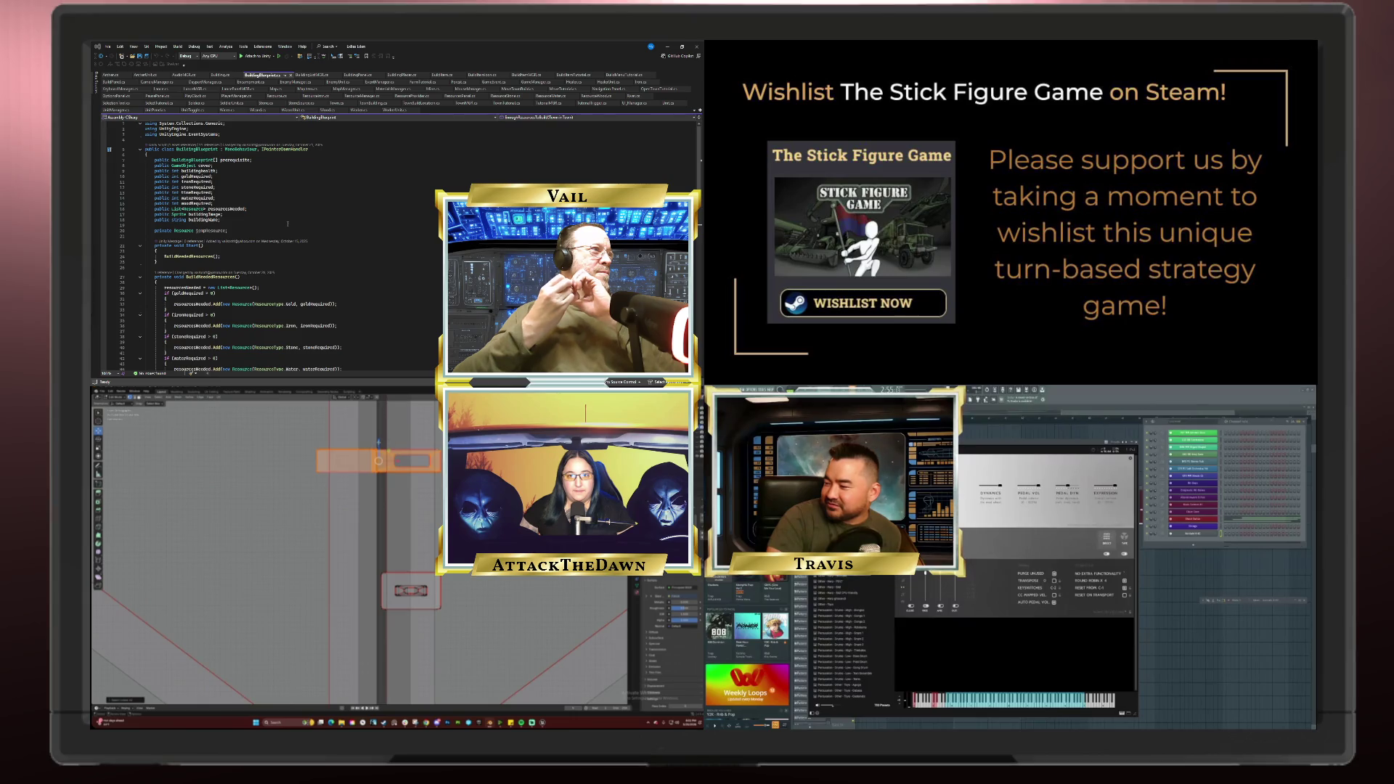
scroll(363, 555, up, 3)
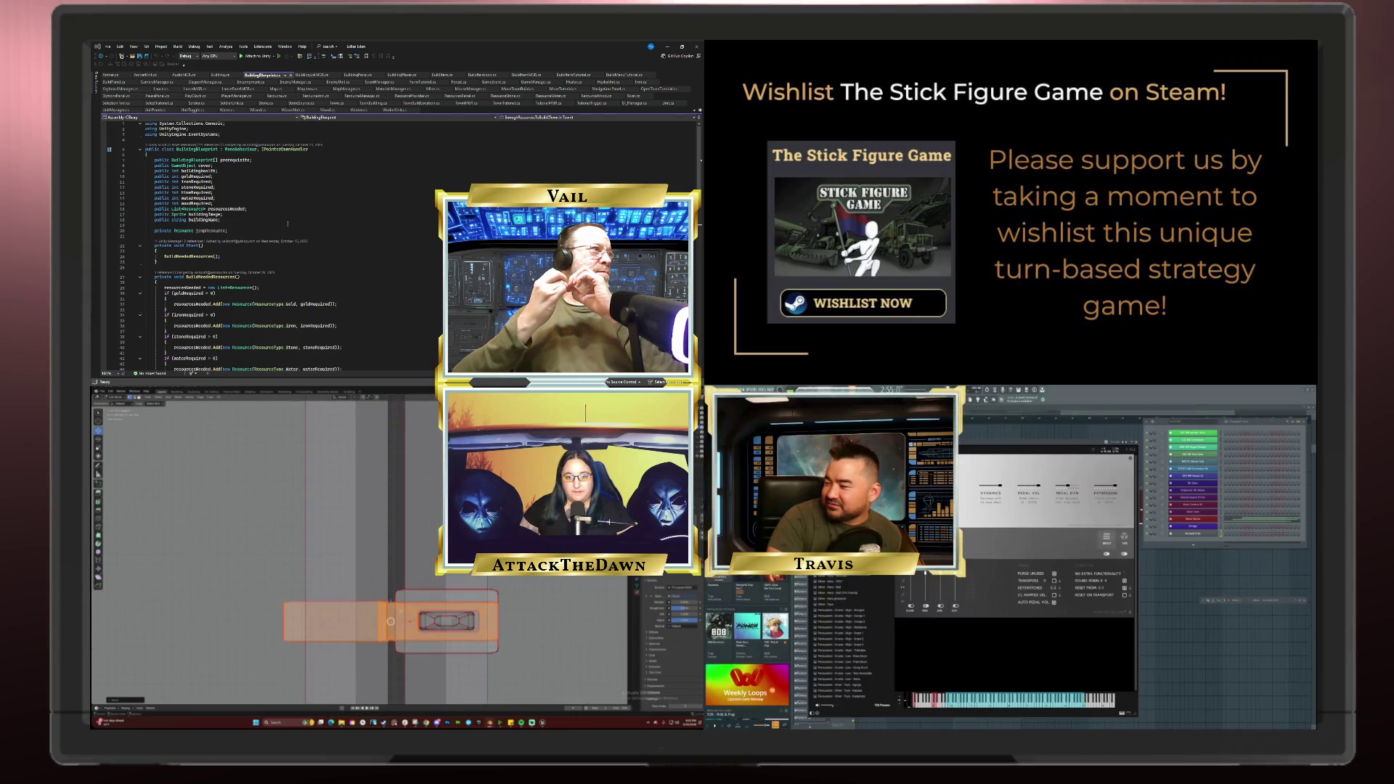
scroll(377, 553, up, 3)
key(g)
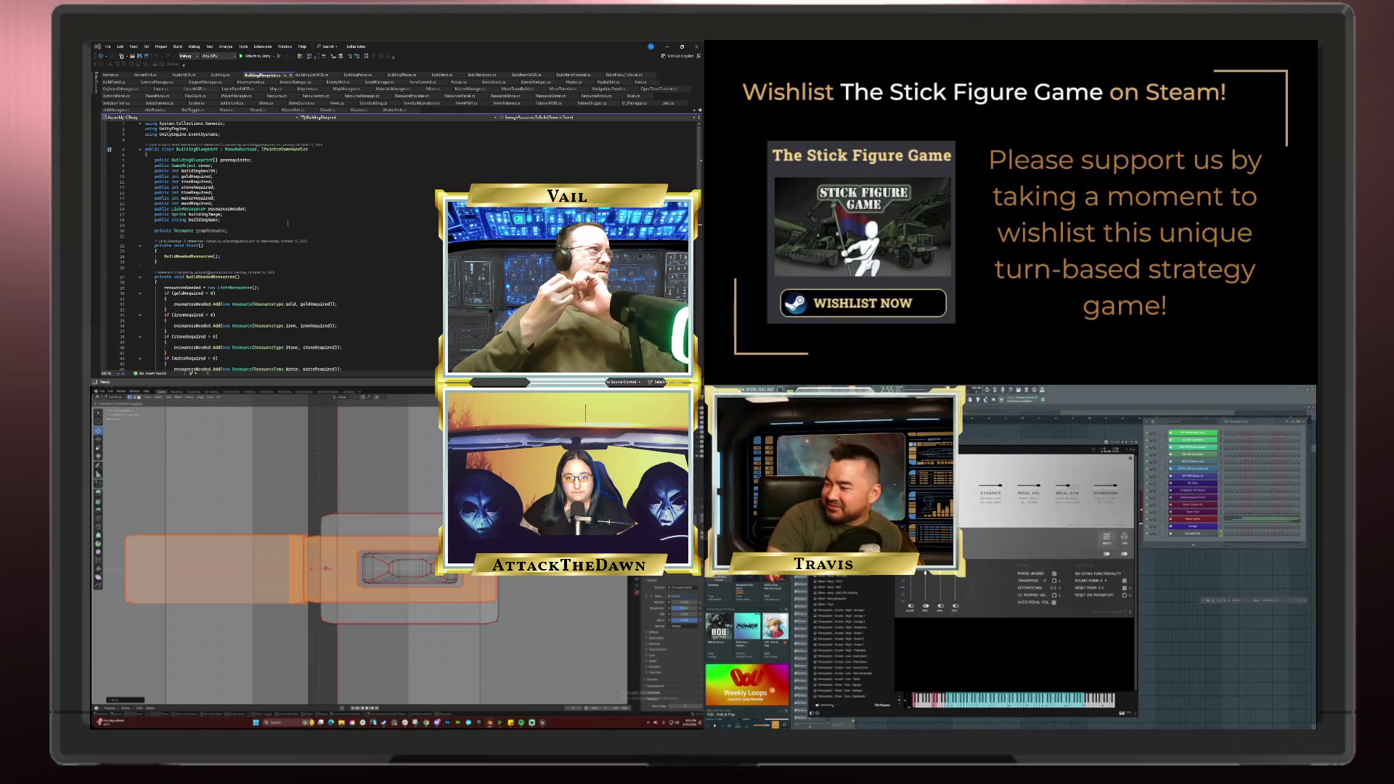